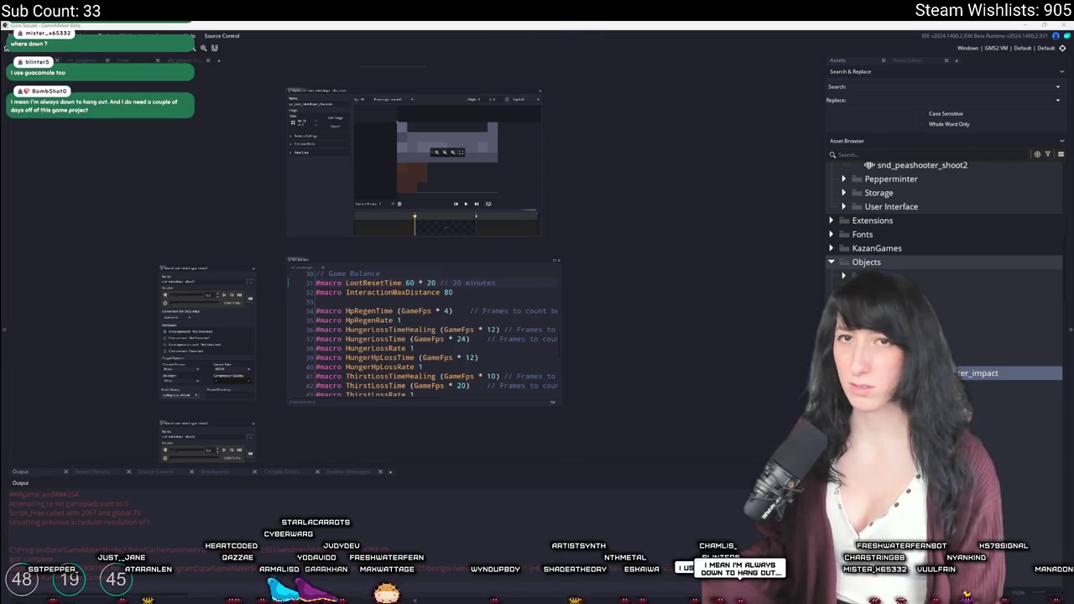
Glance at the live stream page in the browser.
{"action": "key", "text": "alt+Tab"}
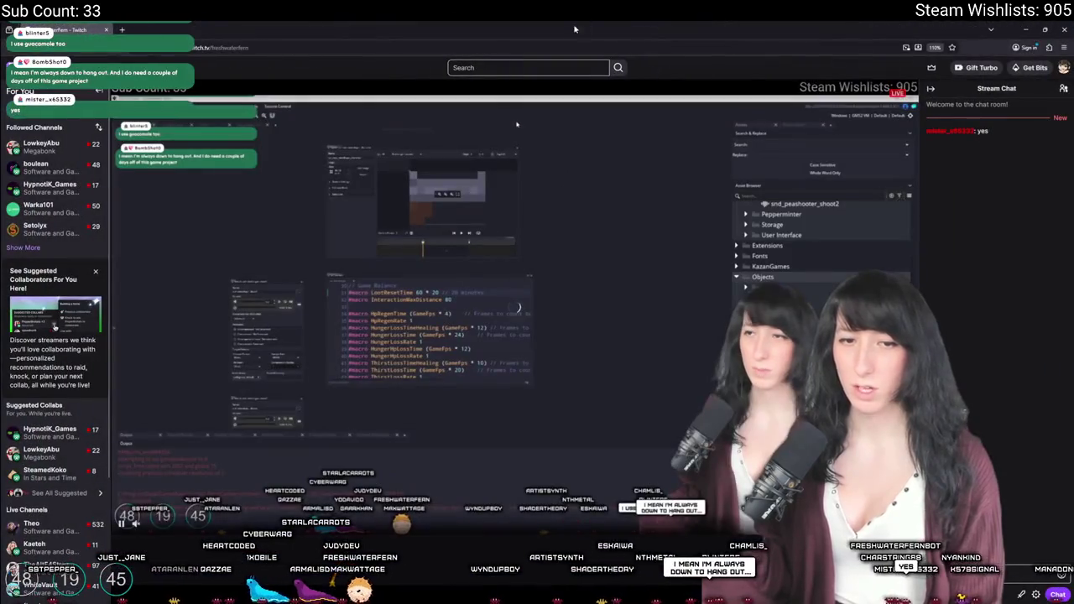
{"action": "scroll", "coordinate": [274, 397], "scroll_direction": "down", "scroll_amount": 3}
{"action": "scroll", "coordinate": [274, 398], "scroll_direction": "down", "scroll_amount": 5}
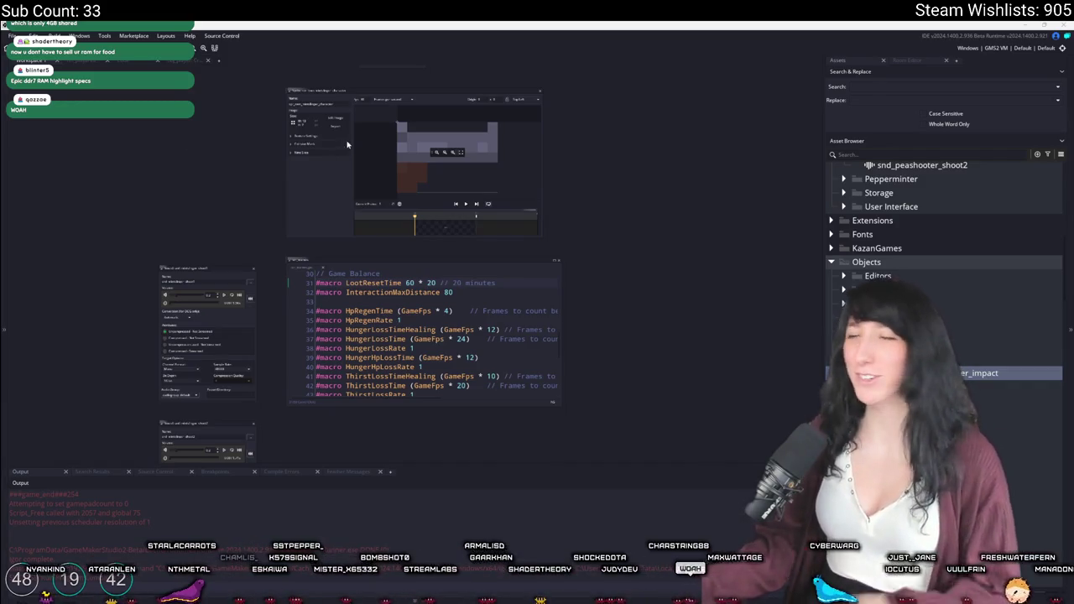
Pan and zoom the workspace so the empty area above the obj_player panels shows.
{"action": "scroll", "coordinate": [307, 231], "scroll_direction": "down", "scroll_amount": 5}
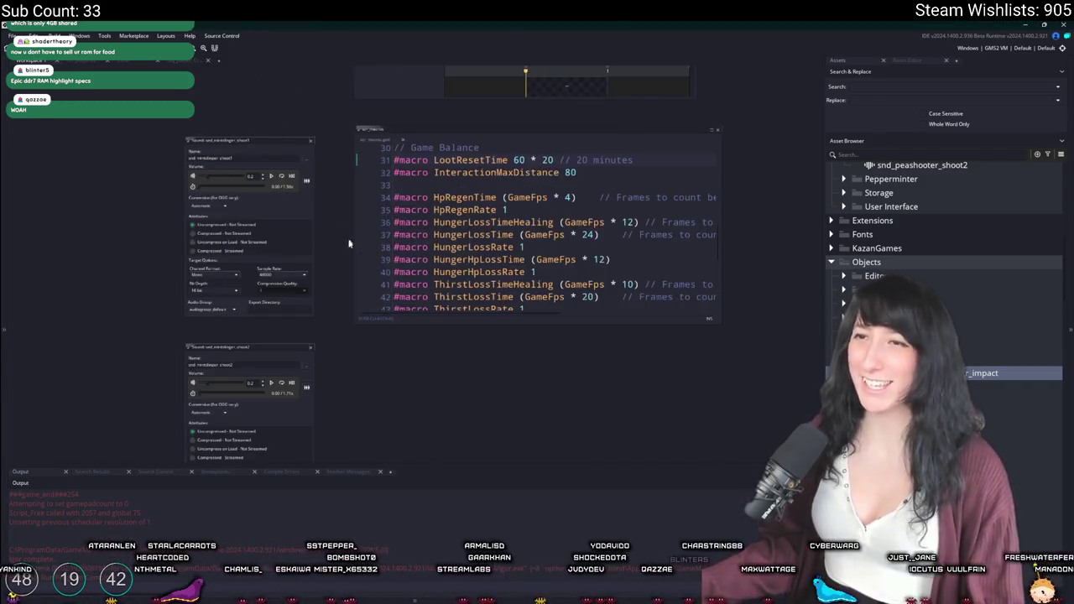
{"action": "scroll", "coordinate": [352, 154], "scroll_direction": "up", "scroll_amount": 4}
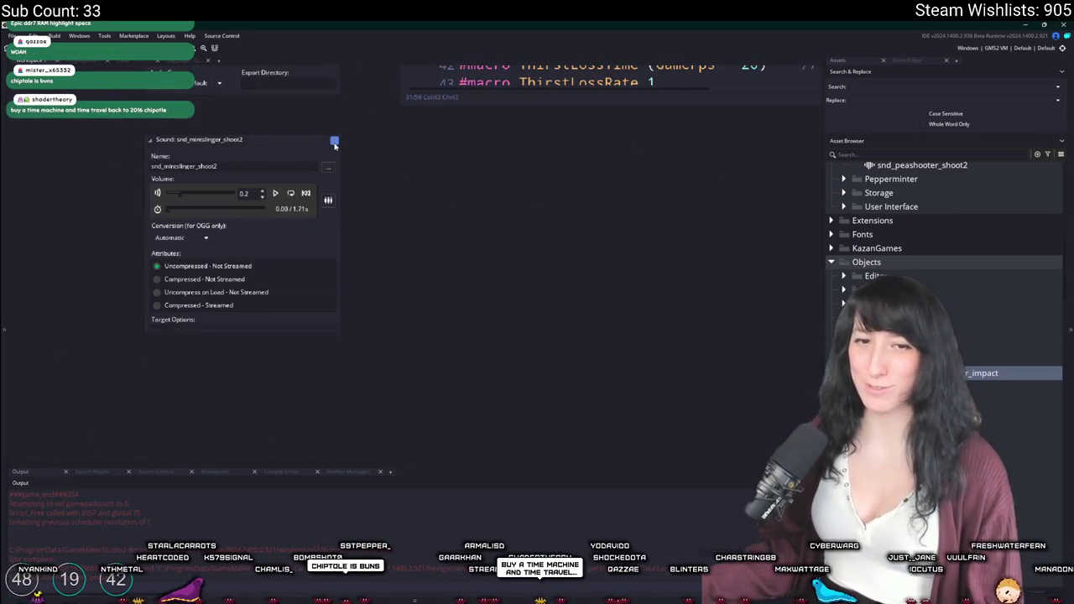
{"action": "scroll", "coordinate": [337, 280], "scroll_direction": "down", "scroll_amount": 2}
{"action": "scroll", "coordinate": [336, 280], "scroll_direction": "up", "scroll_amount": 5}
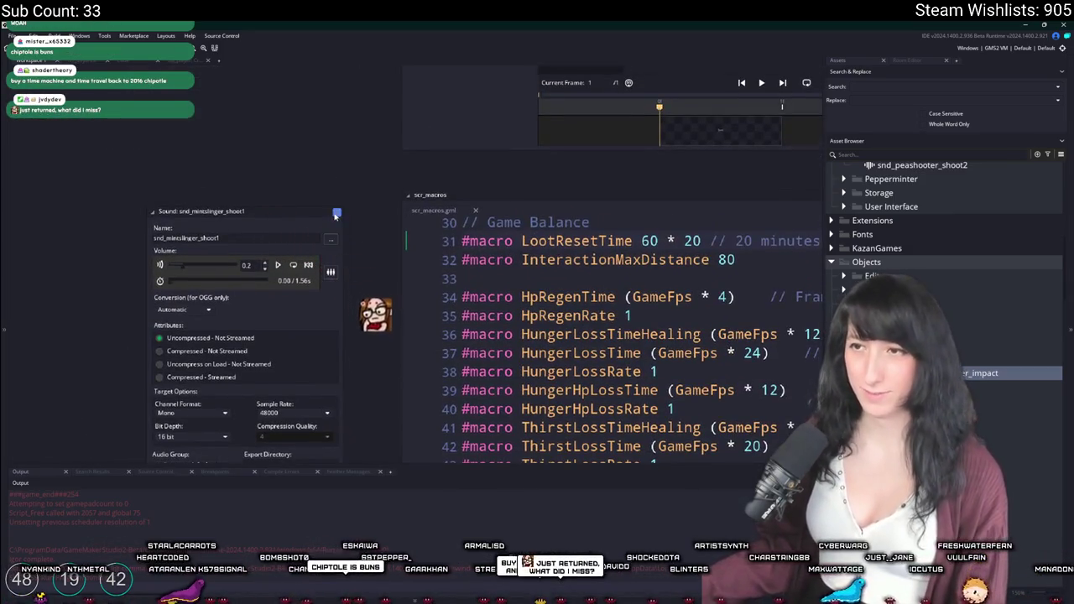
{"action": "scroll", "coordinate": [318, 249], "scroll_direction": "up", "scroll_amount": 2}
{"action": "scroll", "coordinate": [318, 250], "scroll_direction": "up", "scroll_amount": 1}
{"action": "scroll", "coordinate": [391, 225], "scroll_direction": "down", "scroll_amount": 1}
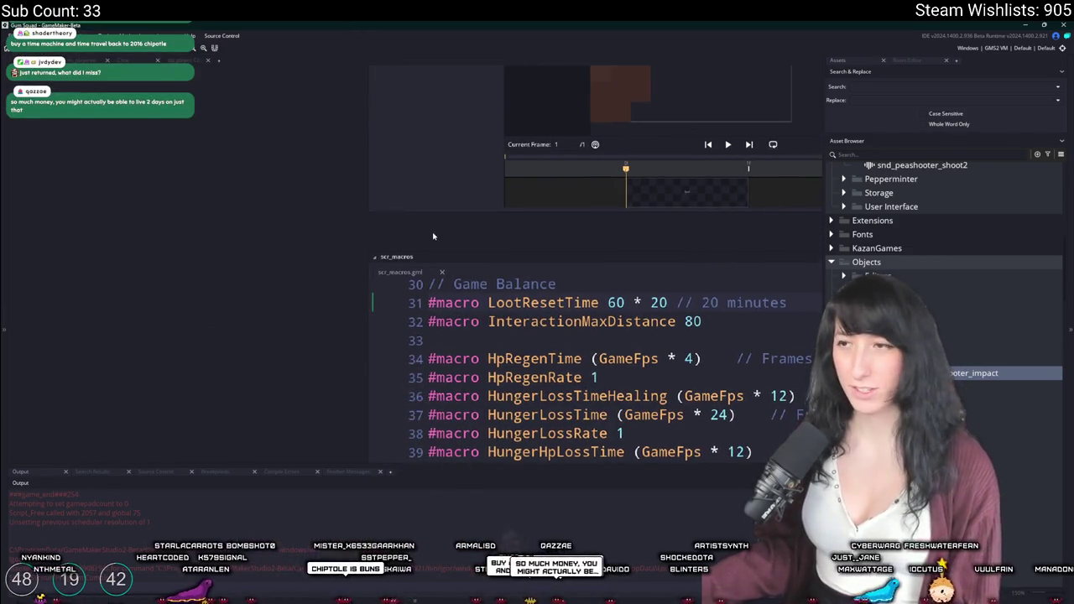
{"action": "scroll", "coordinate": [433, 237], "scroll_direction": "down", "scroll_amount": 2}
{"action": "scroll", "coordinate": [303, 271], "scroll_direction": "up", "scroll_amount": 3}
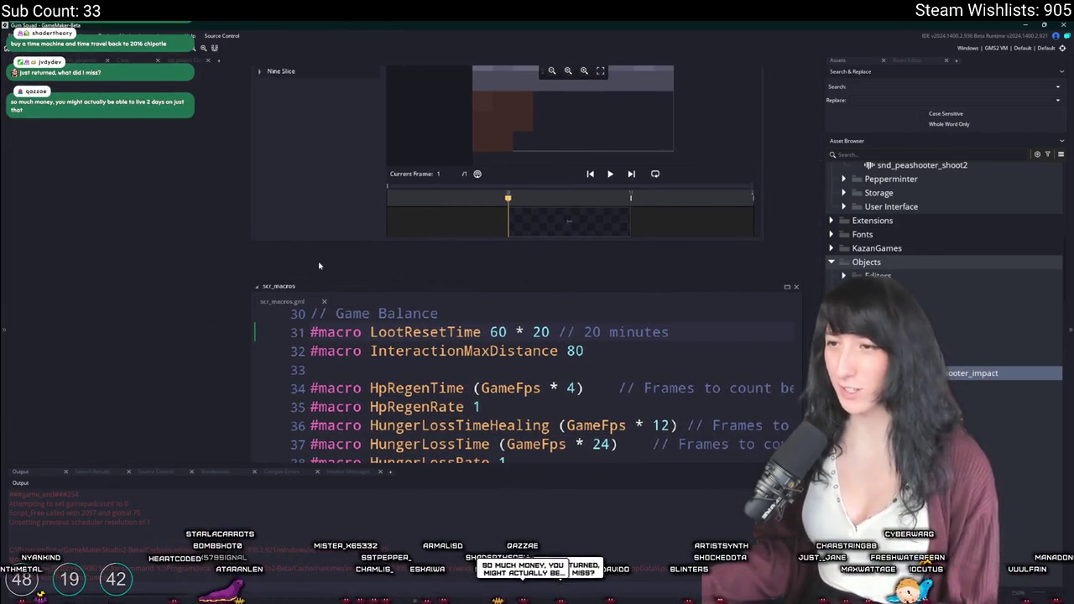
{"action": "left_click_drag", "start_coordinate": [319, 266], "coordinate": [237, 223]}
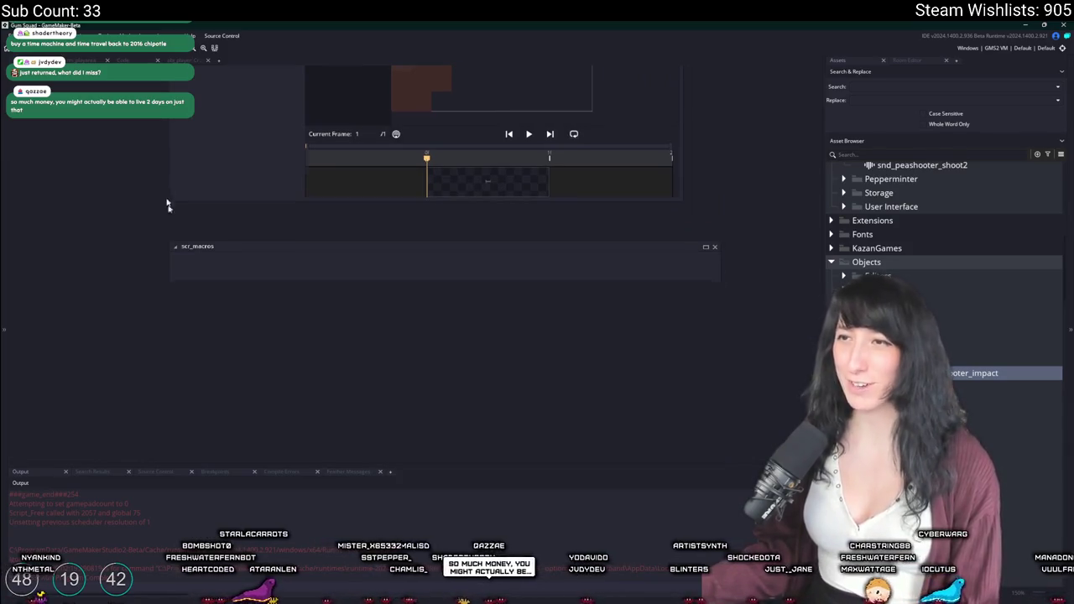
{"action": "scroll", "coordinate": [163, 188], "scroll_direction": "up", "scroll_amount": 5}
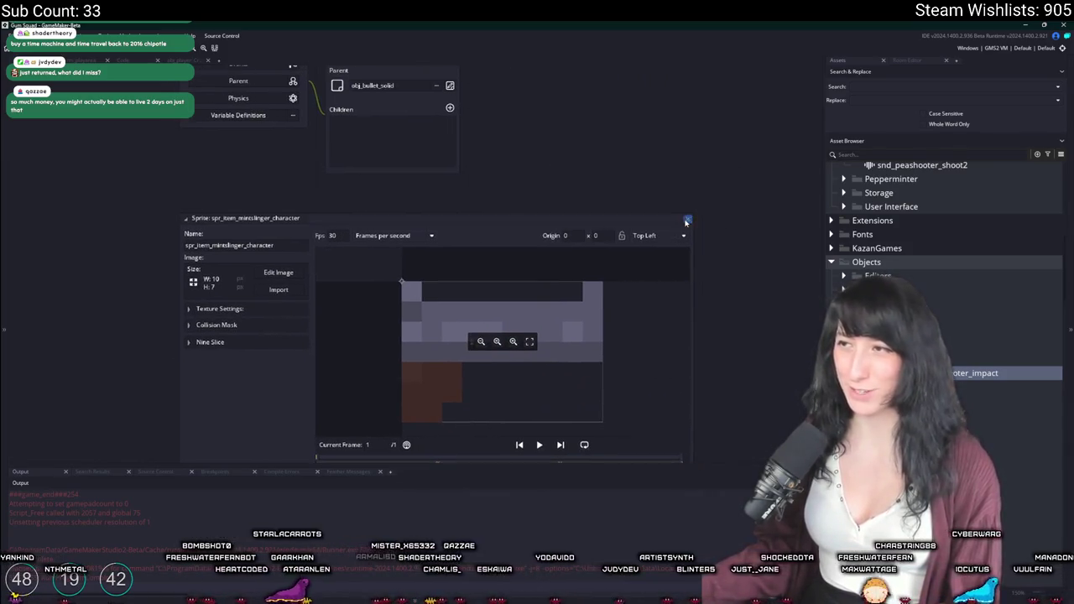
{"action": "scroll", "coordinate": [568, 291], "scroll_direction": "up", "scroll_amount": 4}
{"action": "scroll", "coordinate": [592, 114], "scroll_direction": "up", "scroll_amount": 2}
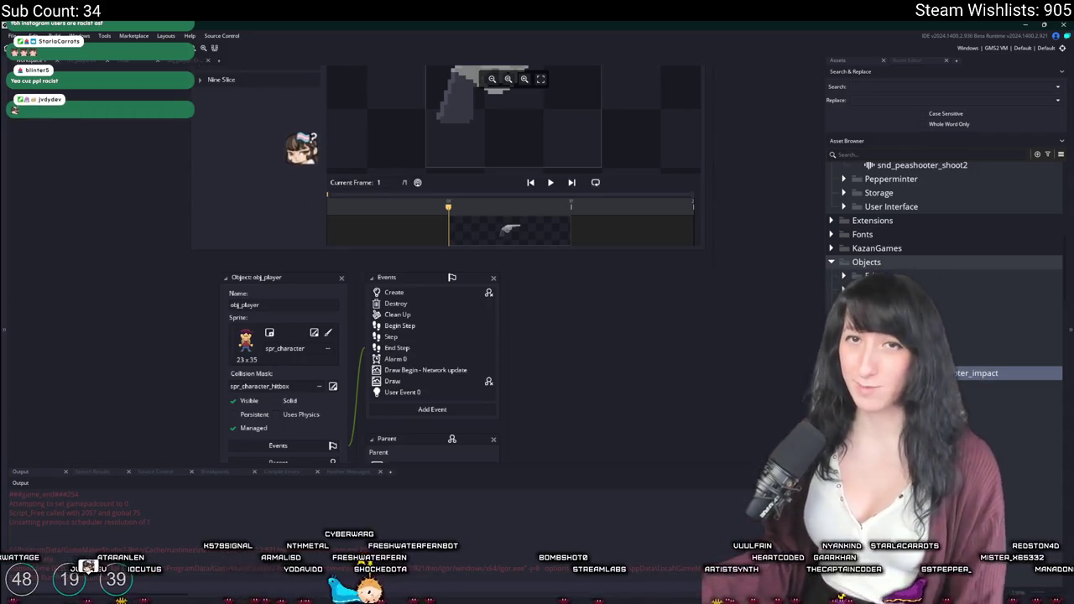
{"action": "scroll", "coordinate": [386, 251], "scroll_direction": "down", "scroll_amount": 4, "text": "ctrl"}
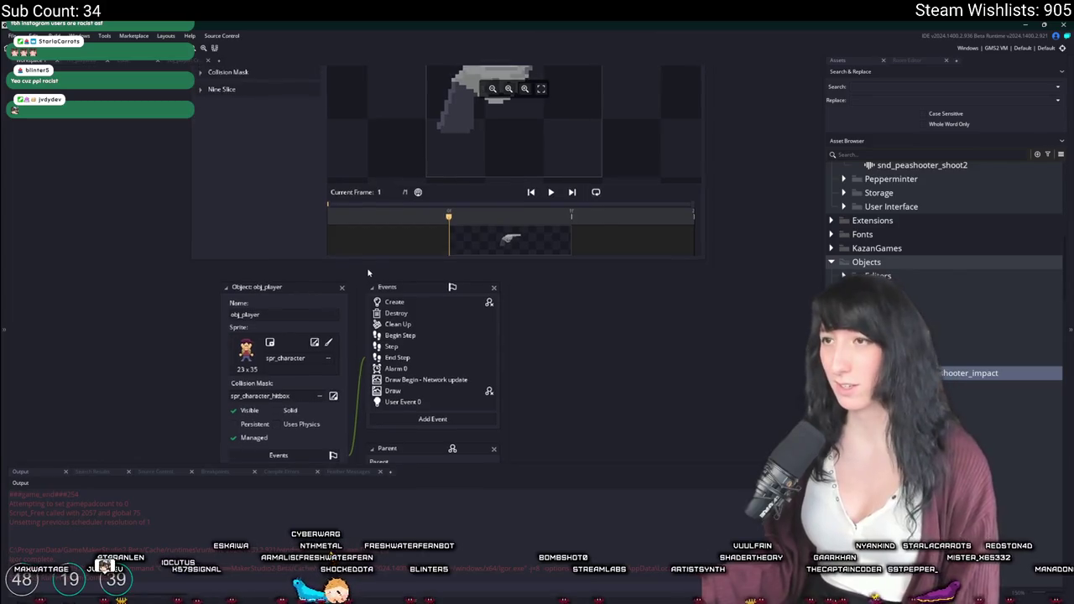
{"action": "scroll", "coordinate": [433, 155], "scroll_direction": "up", "scroll_amount": 5, "text": "ctrl"}
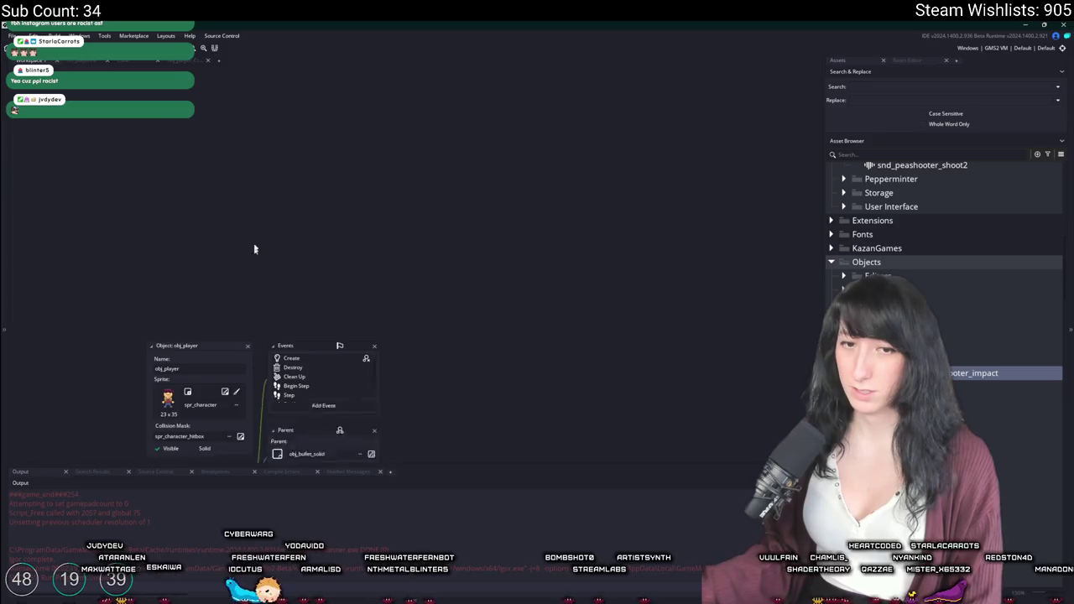
Zoom into the ToDo.txt note and check the enemy skin bug and Weapon upgrades lines.
{"action": "scroll", "coordinate": [252, 272], "scroll_direction": "up", "scroll_amount": 4}
{"action": "scroll", "coordinate": [246, 279], "scroll_direction": "down", "scroll_amount": 2, "text": "ctrl"}
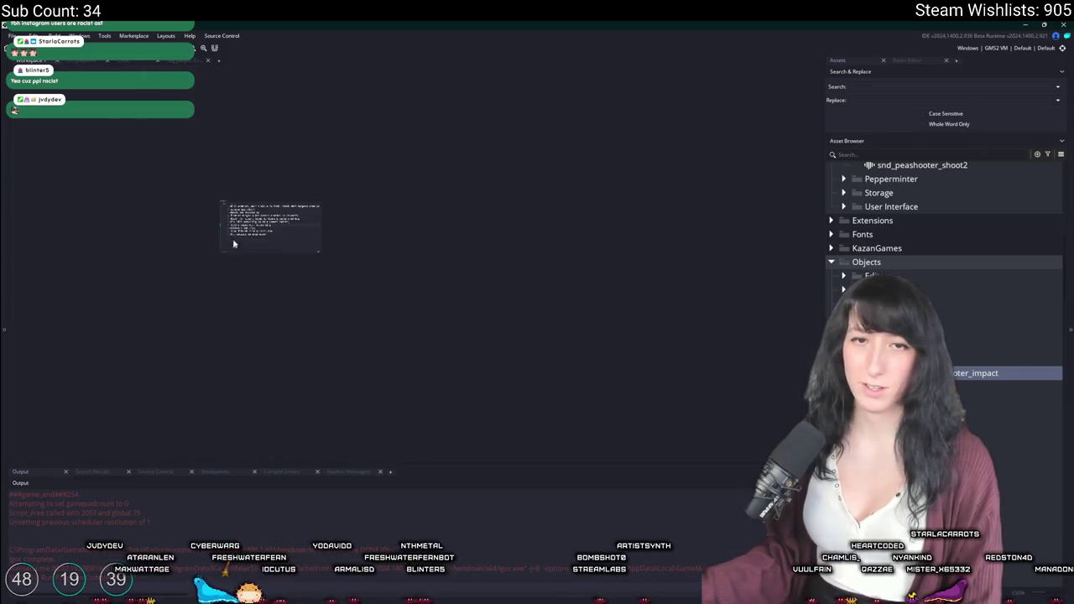
{"action": "scroll", "coordinate": [260, 237], "scroll_direction": "up", "scroll_amount": 4, "text": "ctrl"}
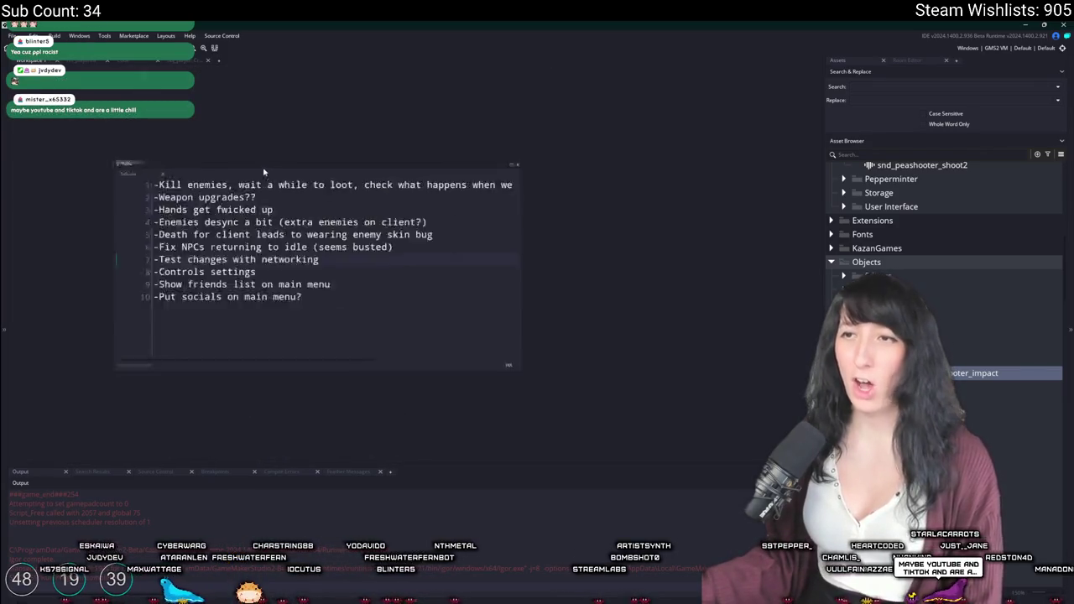
{"action": "scroll", "coordinate": [293, 86], "scroll_direction": "up", "scroll_amount": 2, "text": "ctrl"}
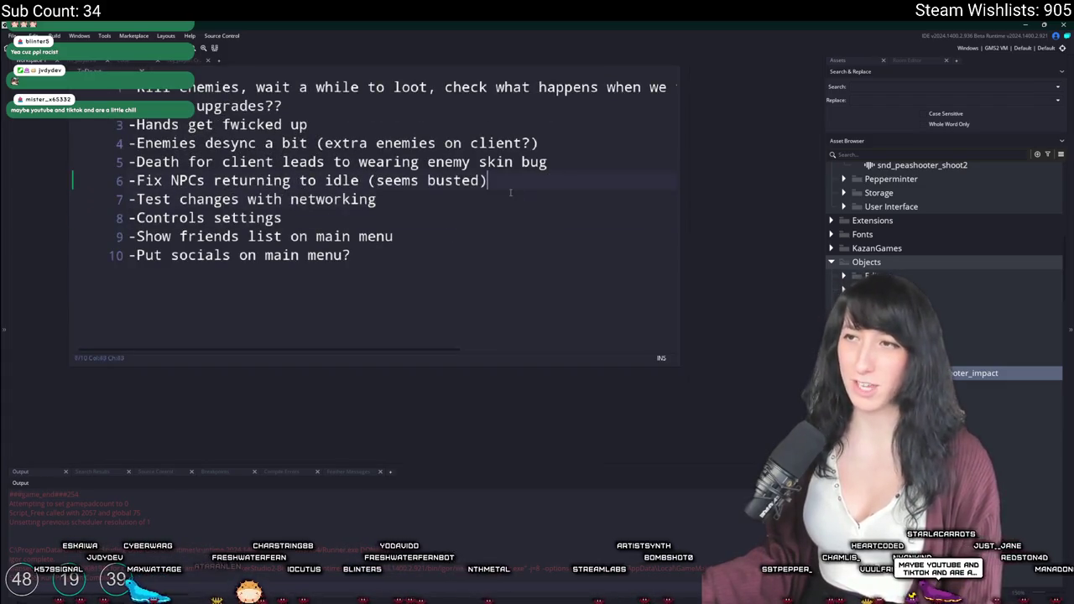
{"action": "left_click", "coordinate": [550, 228]}
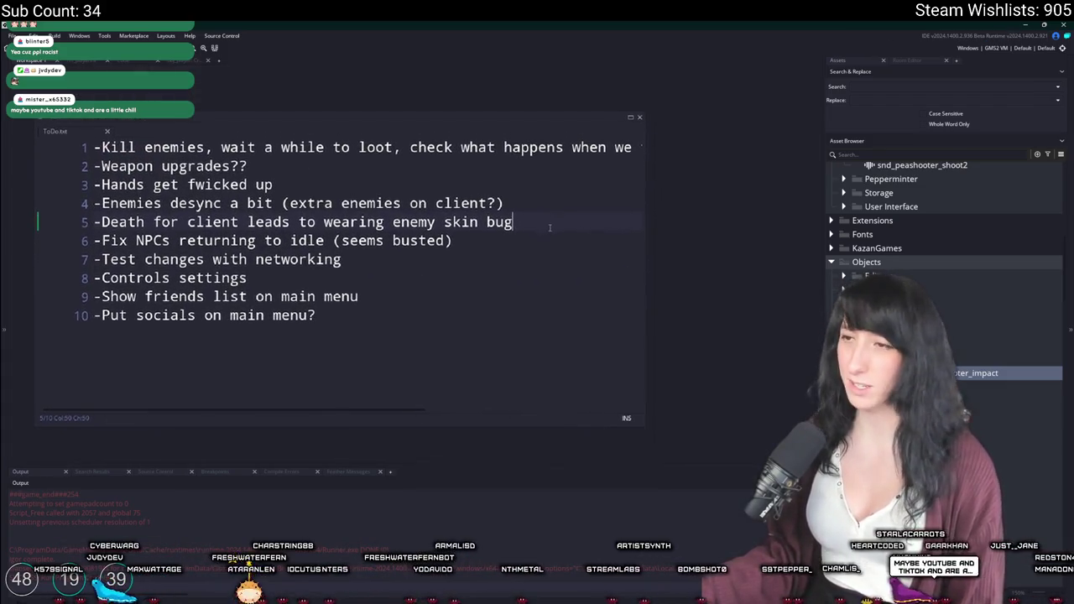
{"action": "left_click", "coordinate": [550, 160]}
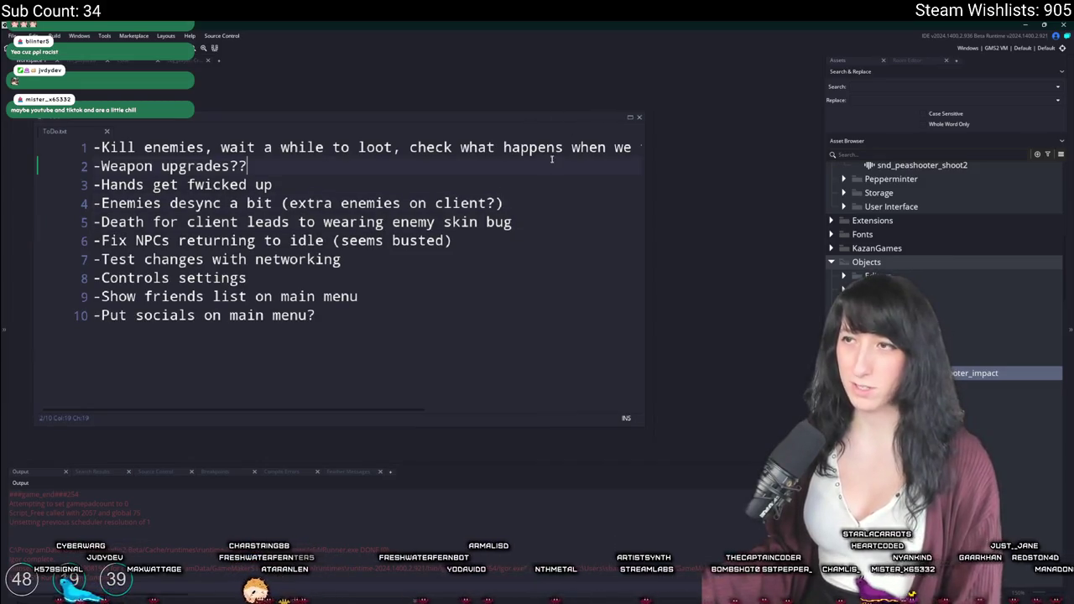
{"action": "left_click", "coordinate": [510, 227]}
Read down to the friends list task, then bring up the asset and options search.
{"action": "scroll", "coordinate": [510, 227], "scroll_direction": "right", "scroll_amount": 4}
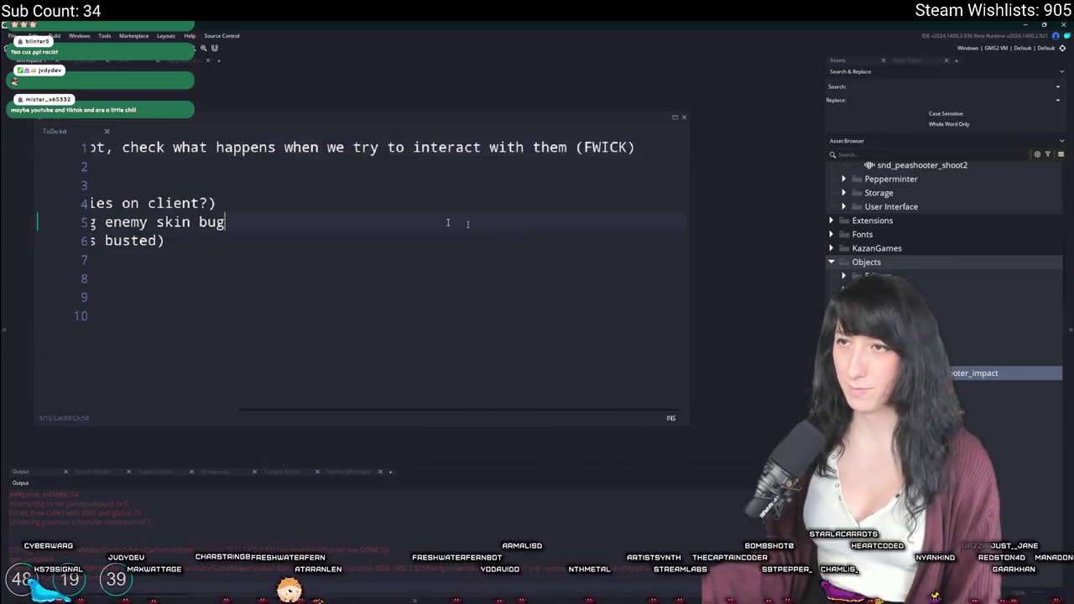
{"action": "scroll", "coordinate": [513, 226], "scroll_direction": "left", "scroll_amount": 4}
{"action": "key", "text": "Down"}
{"action": "left_click", "coordinate": [425, 293]}
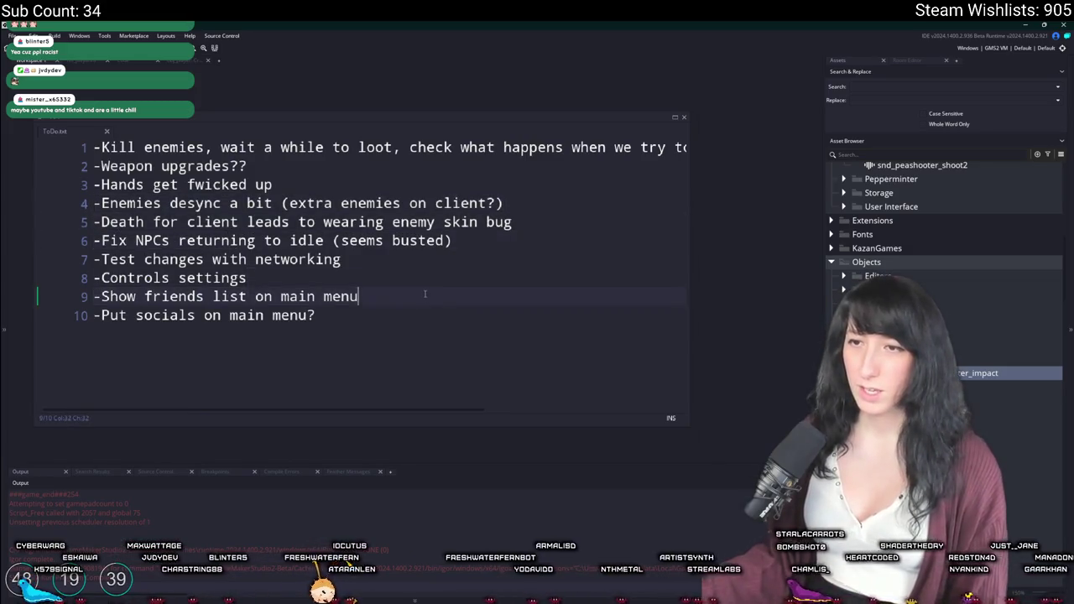
{"action": "key", "text": "Home"}
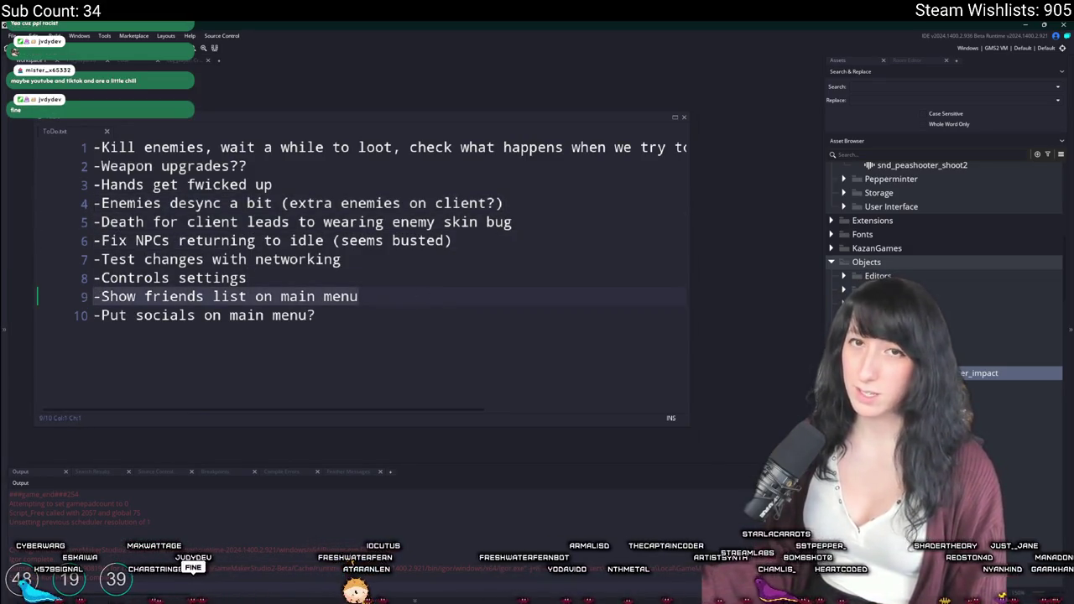
{"action": "left_click", "coordinate": [463, 299]}
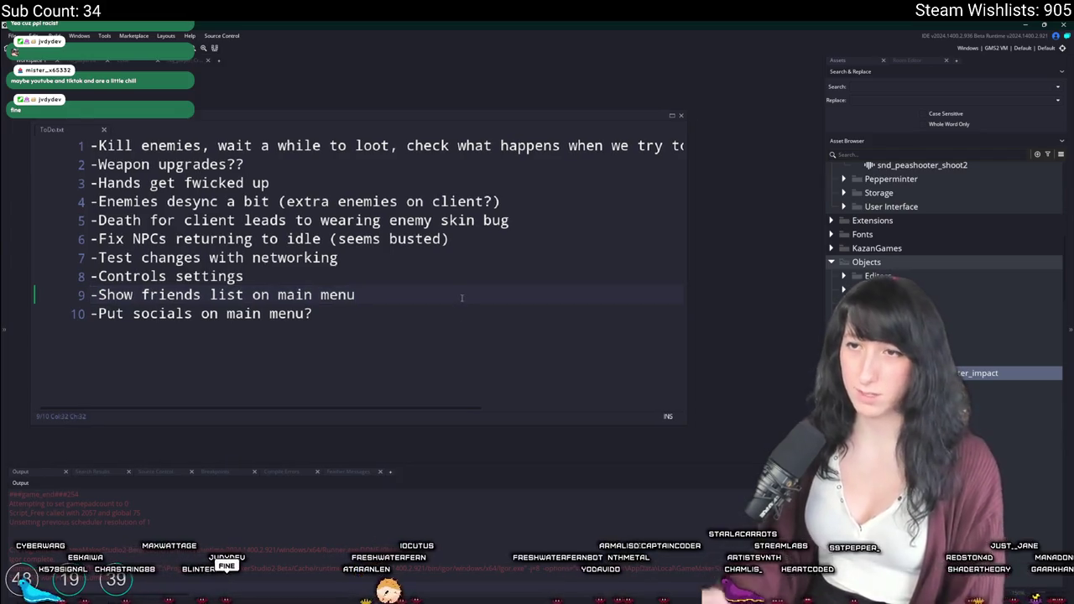
{"action": "key", "text": "ctrl+t"}
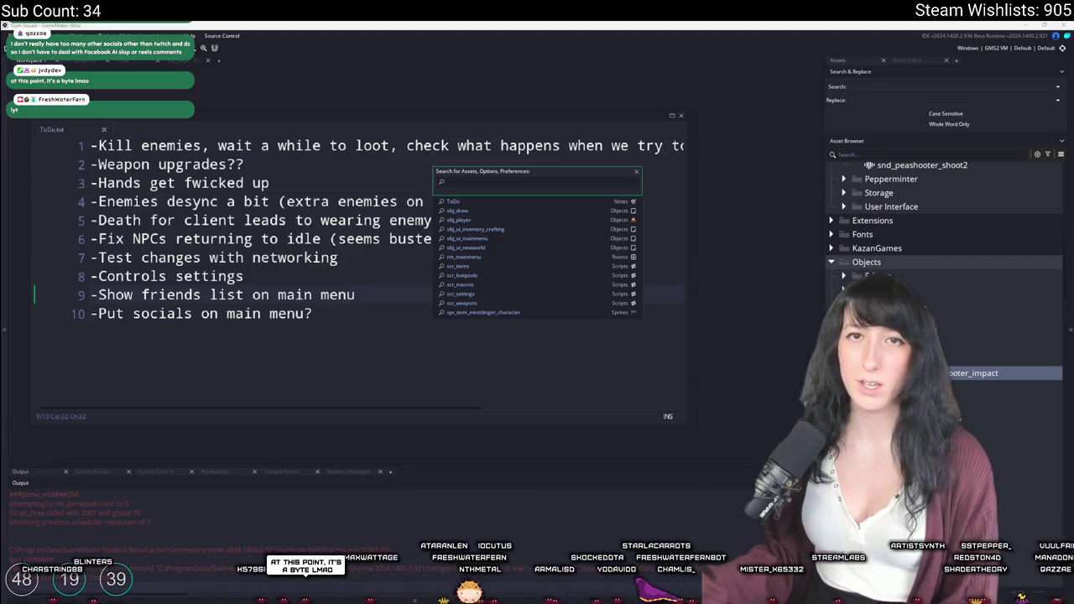
Scroll through the YouTube channel's Shorts in the browser.
{"action": "key", "text": "alt+Tab"}
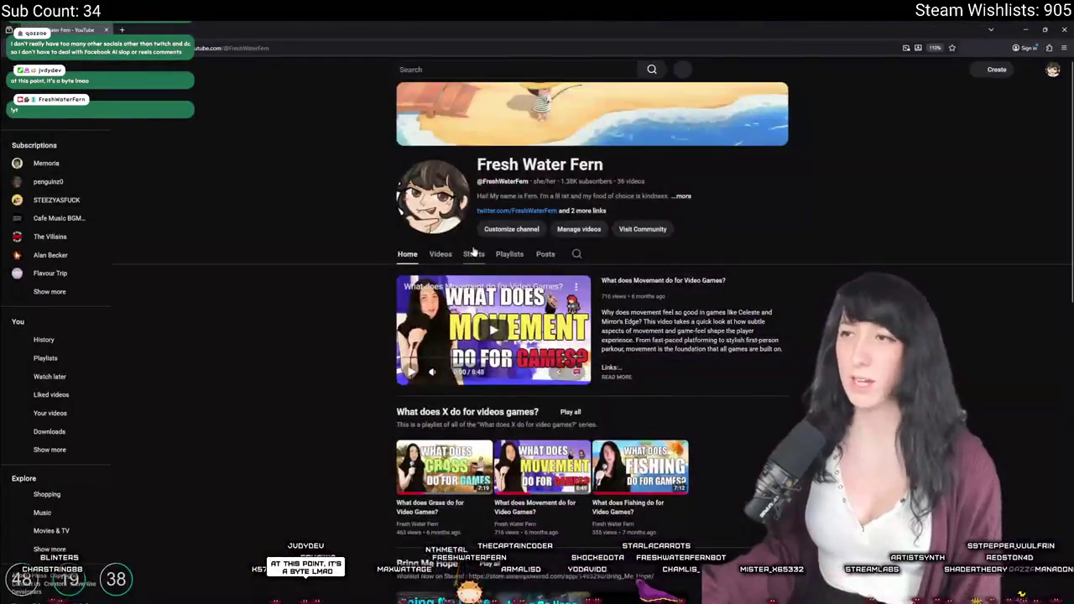
{"action": "left_click", "coordinate": [375, 286]}
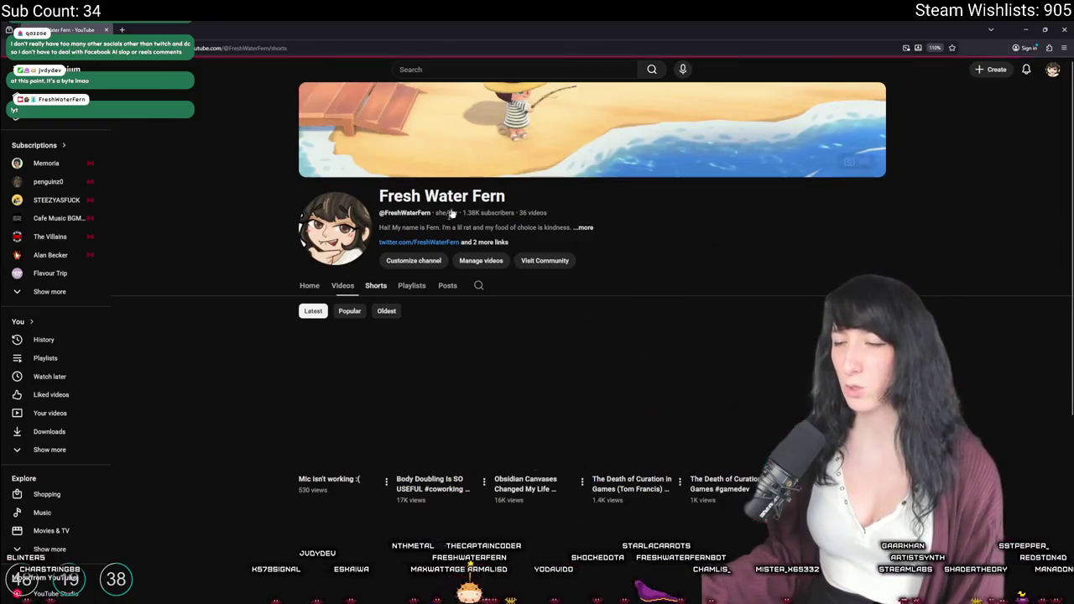
{"action": "scroll", "coordinate": [376, 383], "scroll_direction": "down", "scroll_amount": 2}
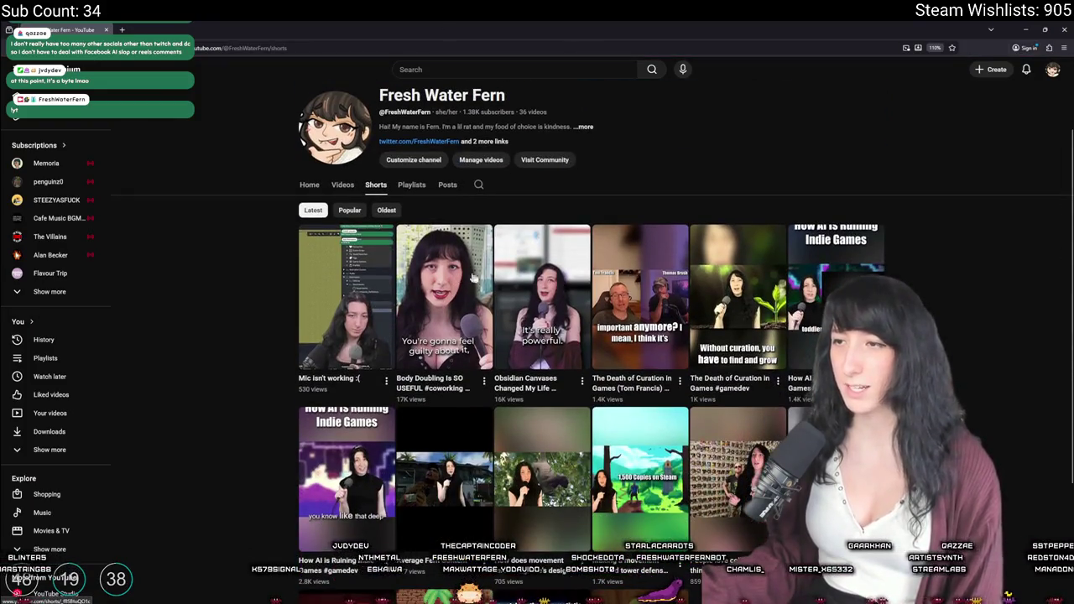
{"action": "scroll", "coordinate": [765, 279], "scroll_direction": "down", "scroll_amount": 3}
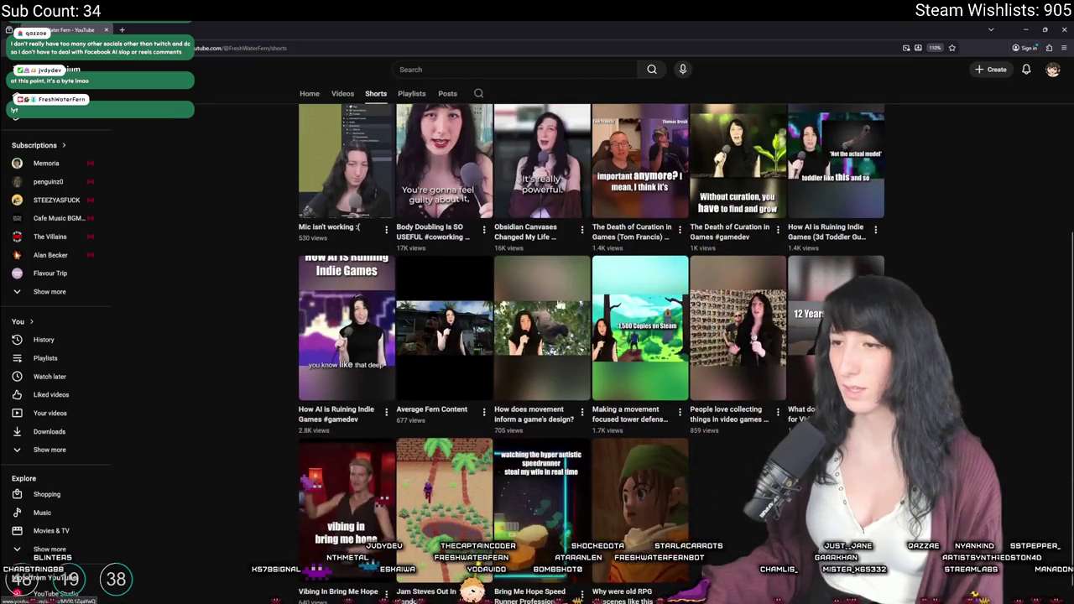
{"action": "scroll", "coordinate": [554, 435], "scroll_direction": "down", "scroll_amount": 1}
{"action": "scroll", "coordinate": [553, 435], "scroll_direction": "up", "scroll_amount": 3}
{"action": "scroll", "coordinate": [554, 433], "scroll_direction": "up", "scroll_amount": 2}
Browse the channel's Videos tab, then return to GameMaker.
{"action": "left_click", "coordinate": [341, 266]}
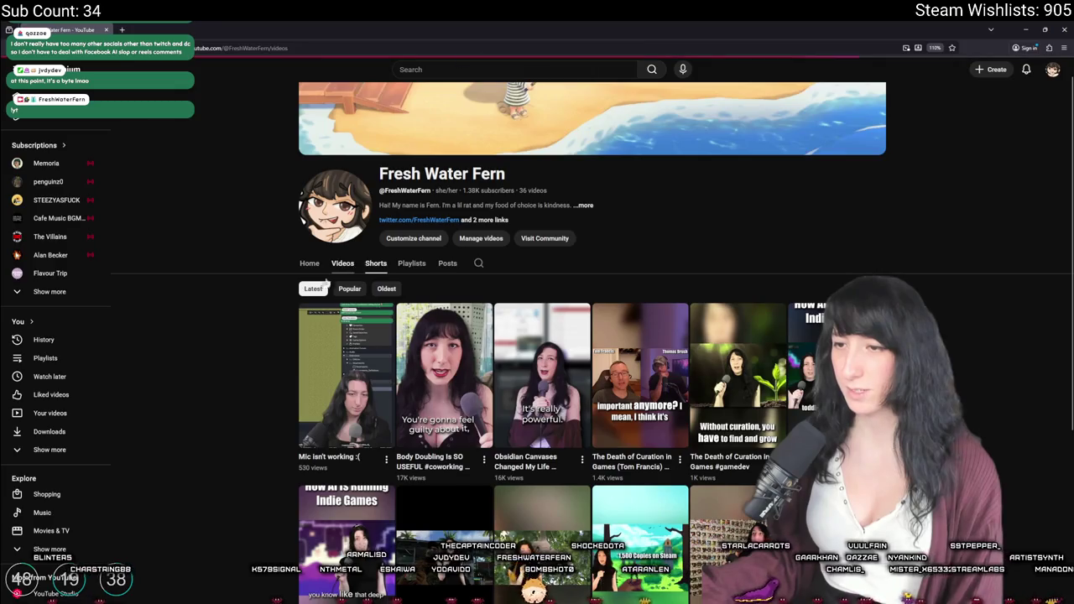
{"action": "scroll", "coordinate": [240, 323], "scroll_direction": "down", "scroll_amount": 3}
{"action": "scroll", "coordinate": [240, 325], "scroll_direction": "down", "scroll_amount": 2}
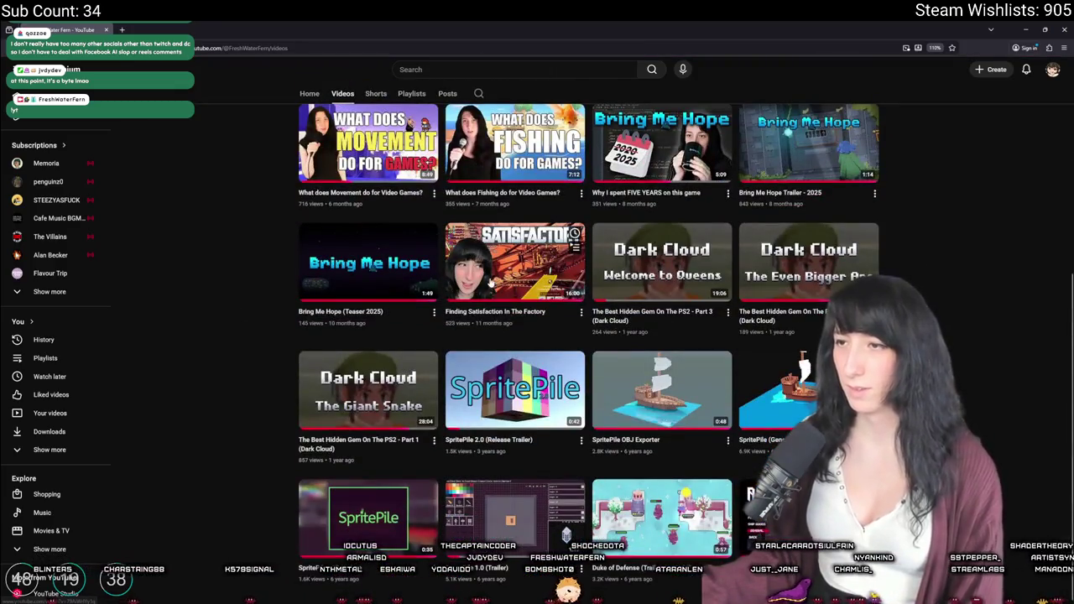
{"action": "scroll", "coordinate": [377, 209], "scroll_direction": "up", "scroll_amount": 5}
{"action": "key", "text": "alt+Tab"}
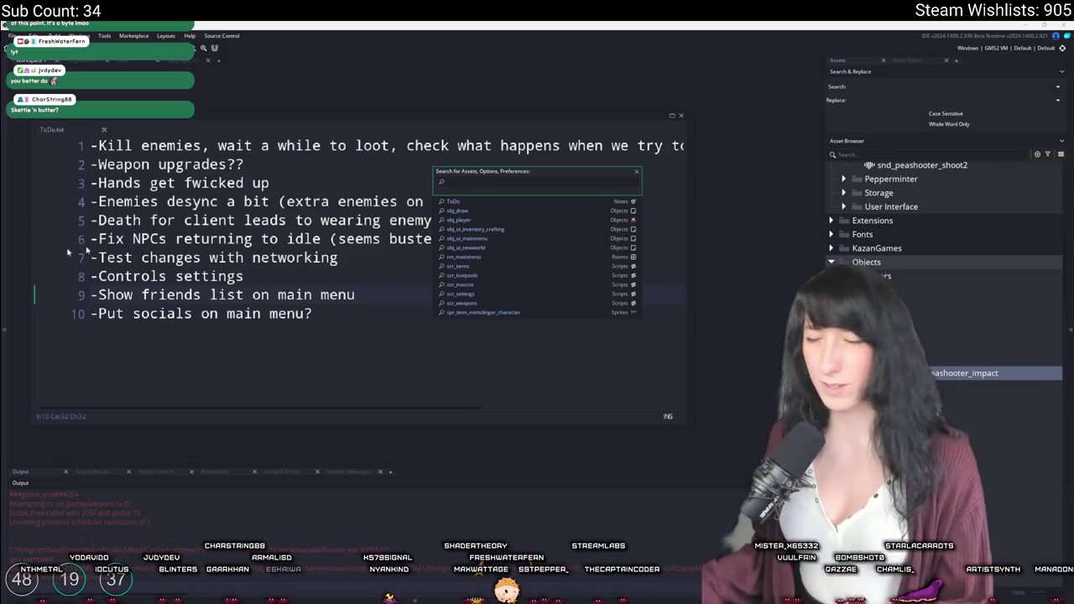
Dismiss the asset search and reopen it with an empty query.
{"action": "key", "text": "Escape"}
{"action": "left_click", "coordinate": [206, 268]}
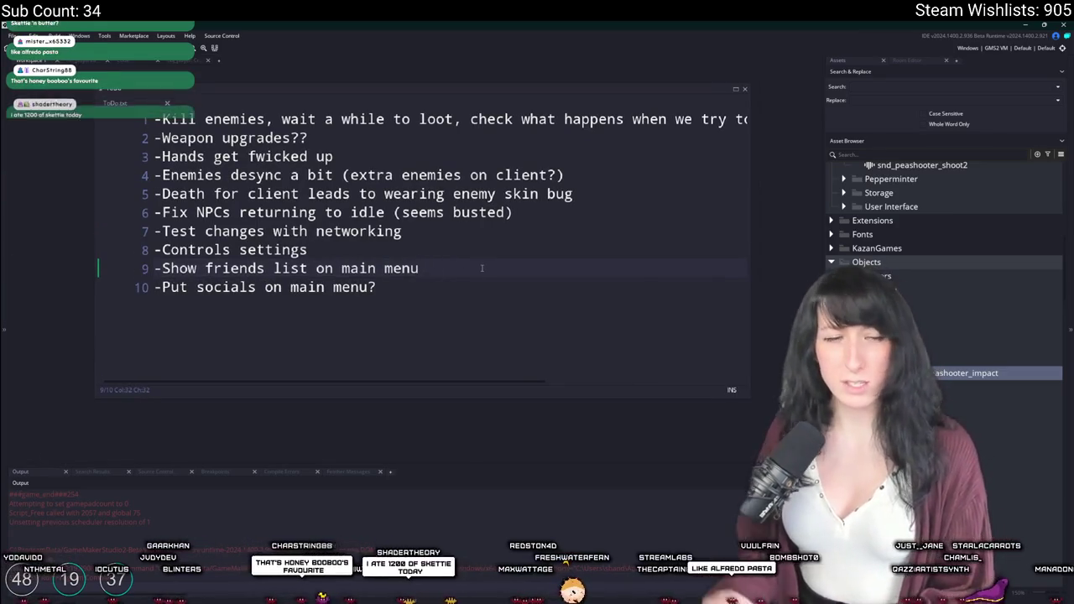
{"action": "key", "text": "End"}
{"action": "key", "text": "ctrl+t"}
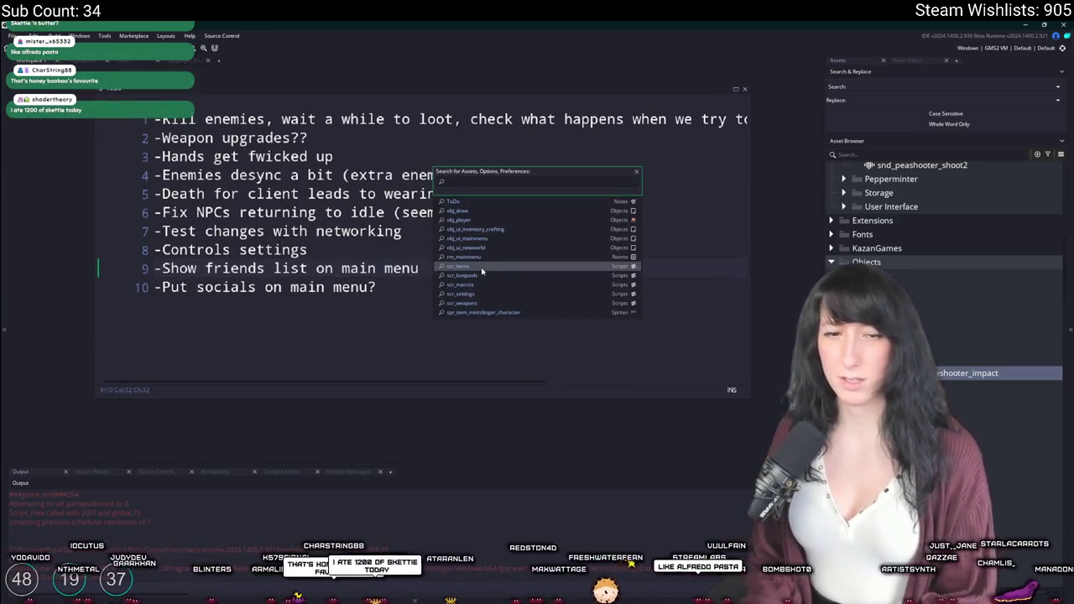
{"action": "key", "text": "BackSpace"}
{"action": "key", "text": "BackSpace"}
{"action": "key", "text": "BackSpace"}
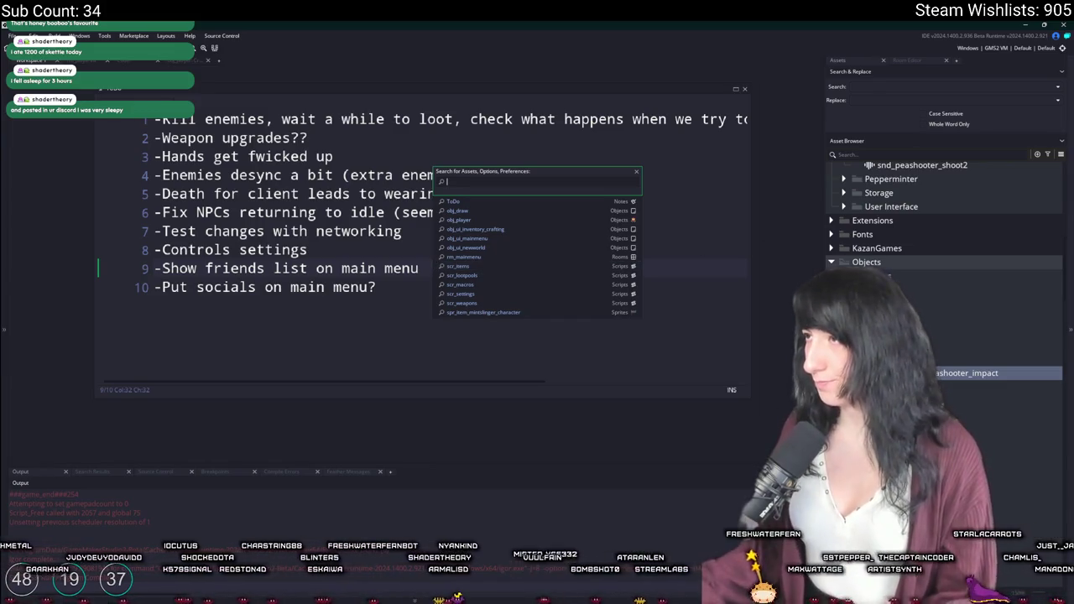
Filter the Asset Browser for obj_ui_m and duplicate obj_ui_mainmenu as obj_ui_friendslist.
{"action": "left_click", "coordinate": [964, 154]}
{"action": "type", "text": "j_ui_m"}
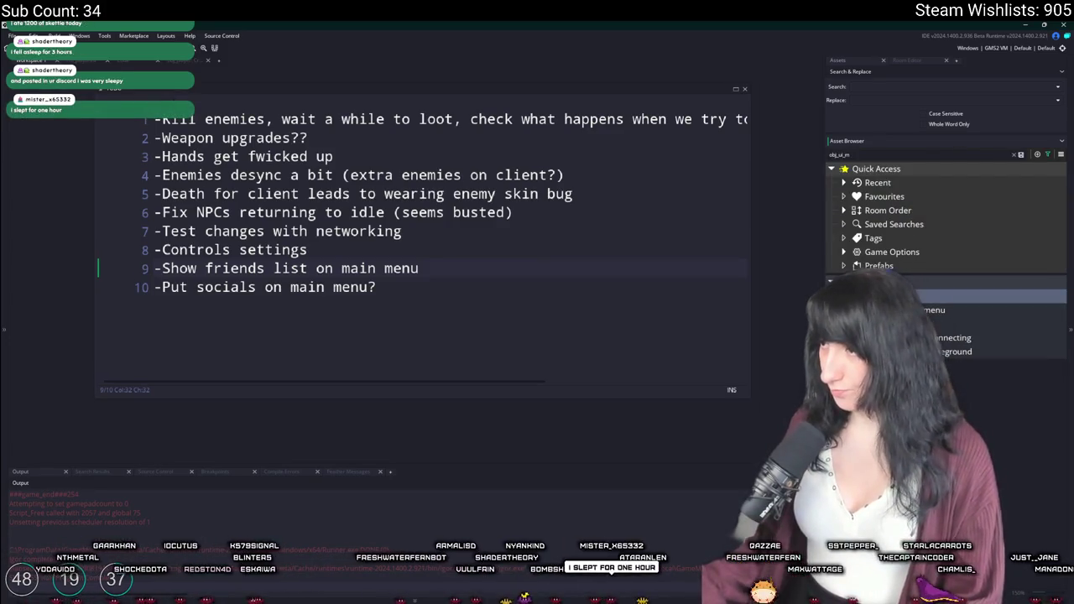
{"action": "key", "text": "ctrl+d"}
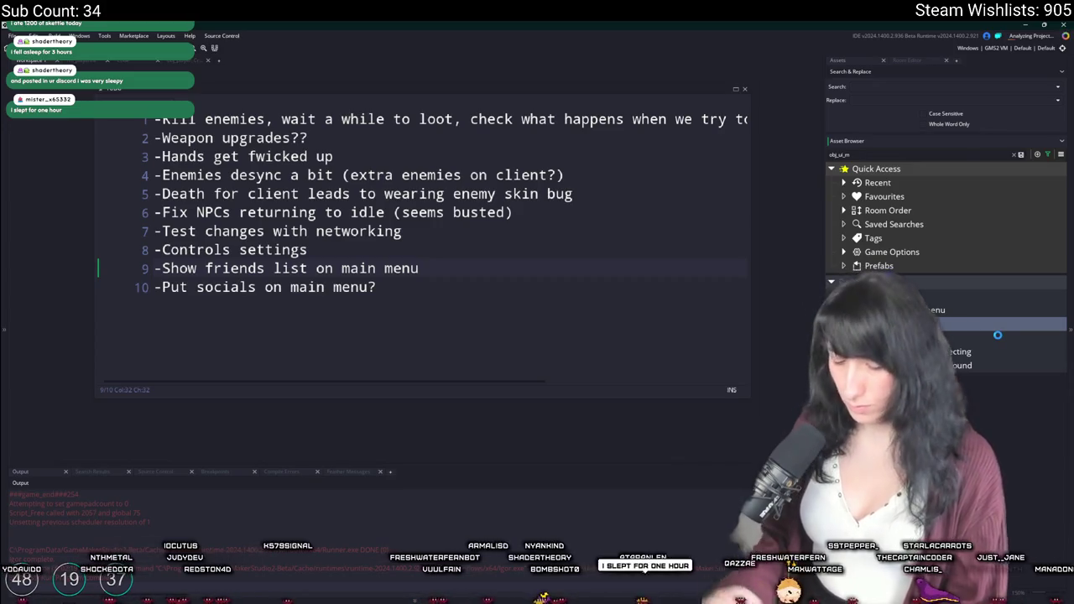
{"action": "key", "text": "Return"}
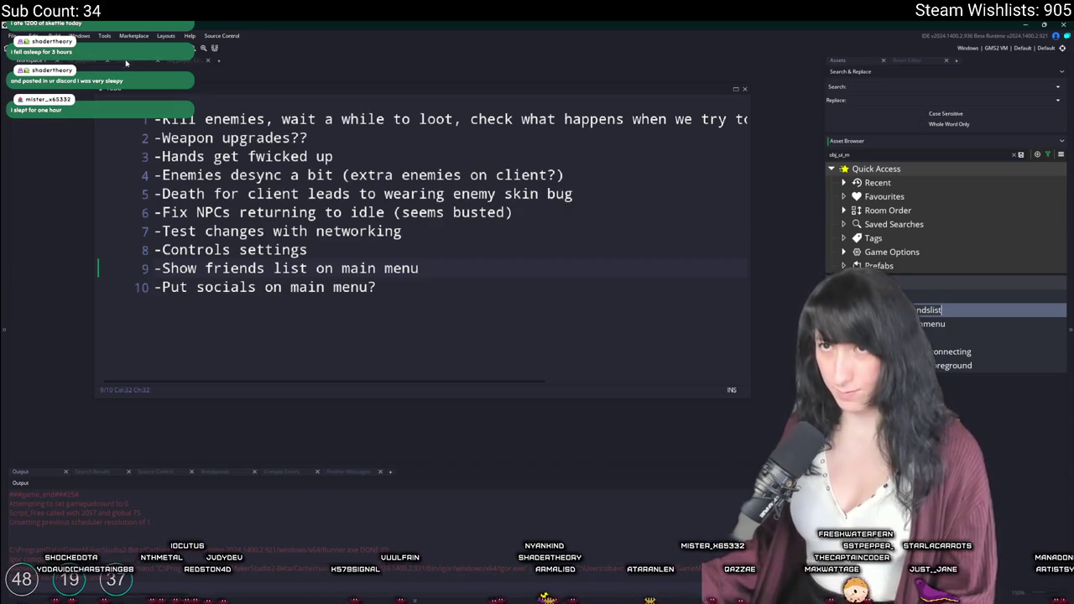
Open the rm_mainmenu room by searching 'rm_main'.
{"action": "key", "text": "ctrl+t"}
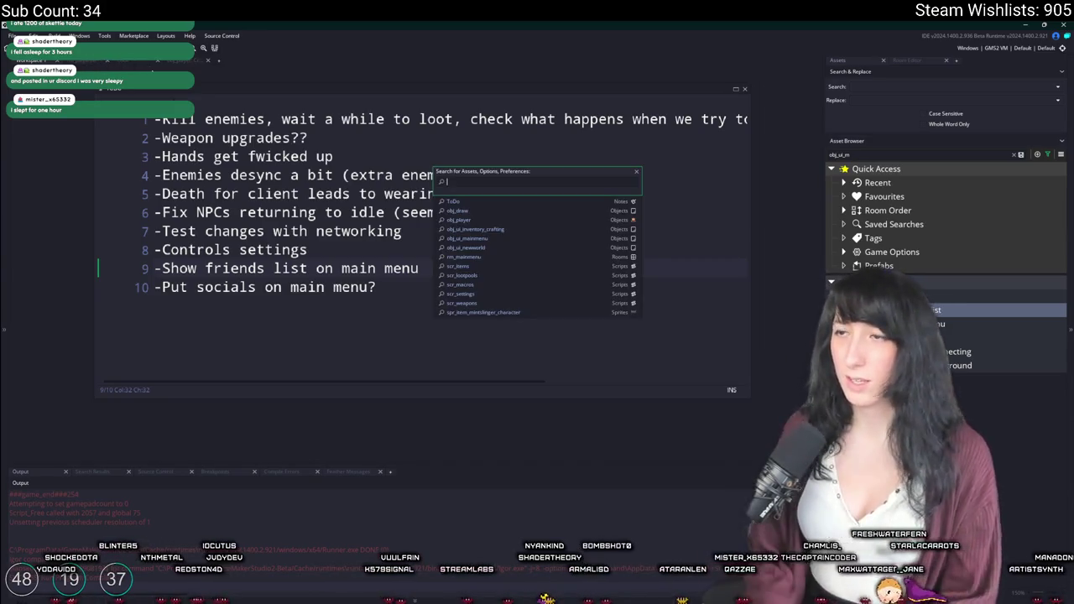
{"action": "type", "text": "rm_main"}
{"action": "key", "text": "Return"}
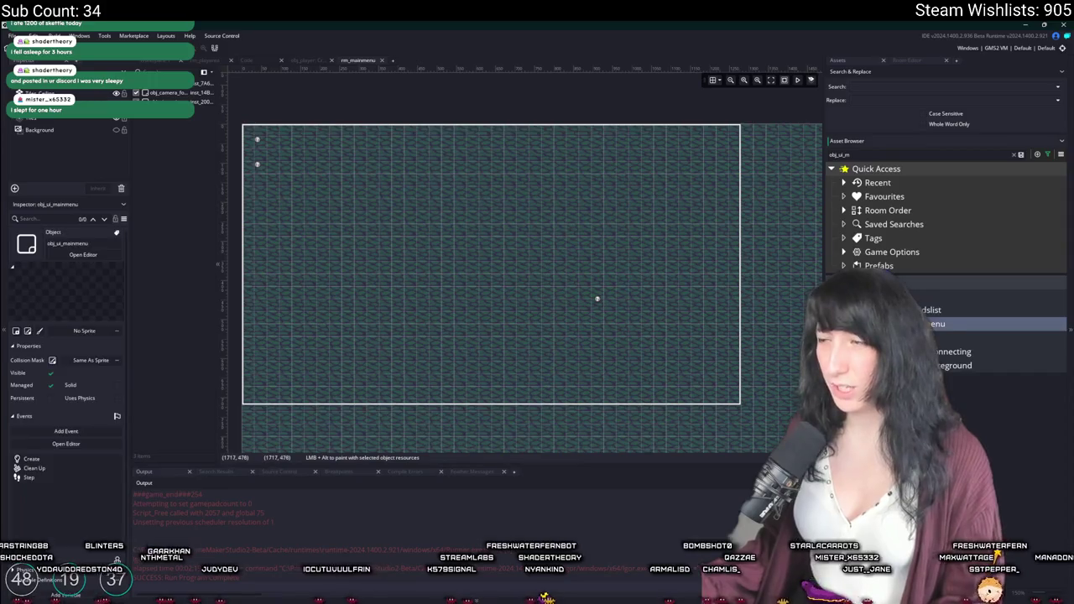
Place obj_ui_friendslist at (32,160) in rm_mainmenu and open its object editor.
{"action": "scroll", "coordinate": [369, 241], "scroll_direction": "up", "scroll_amount": 3}
{"action": "left_click", "coordinate": [371, 247], "text": "alt"}
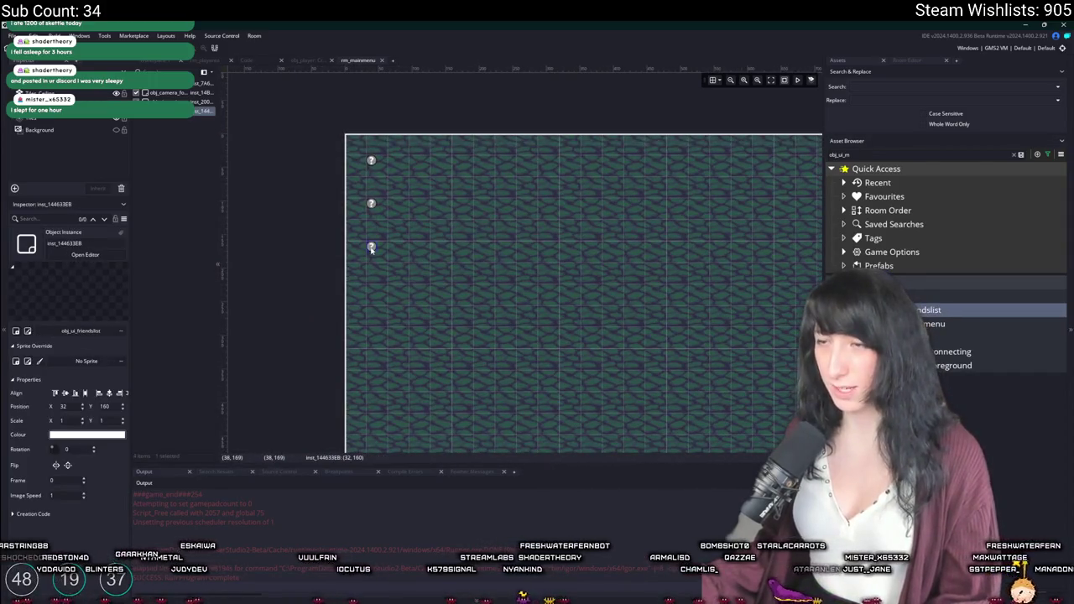
{"action": "left_click", "coordinate": [85, 254]}
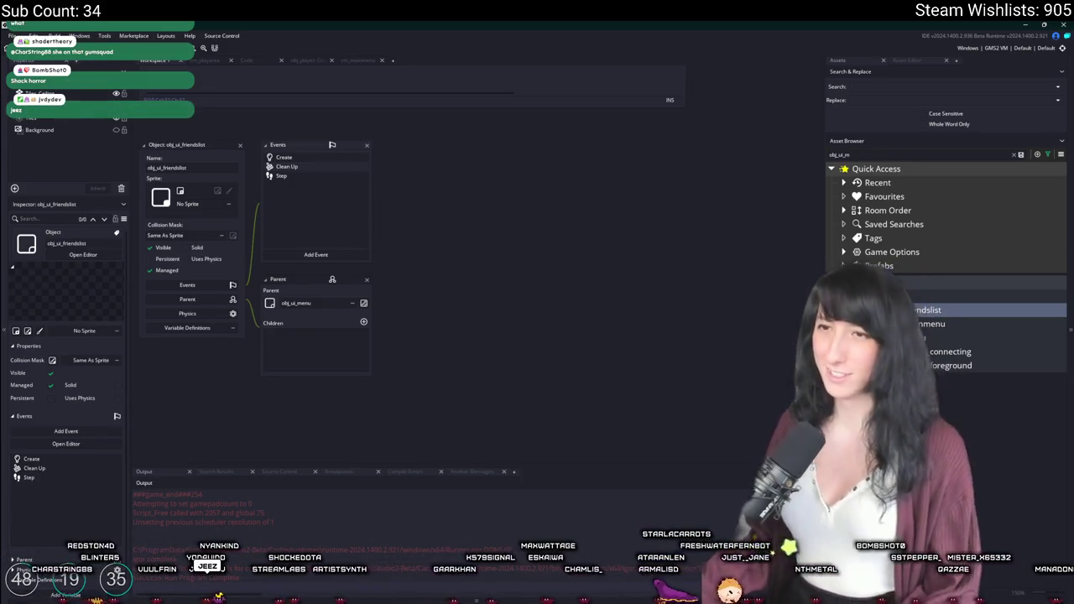
Open the friends list's Create code in a larger window, glancing at Step and Clean Up.
{"action": "double_click", "coordinate": [328, 159]}
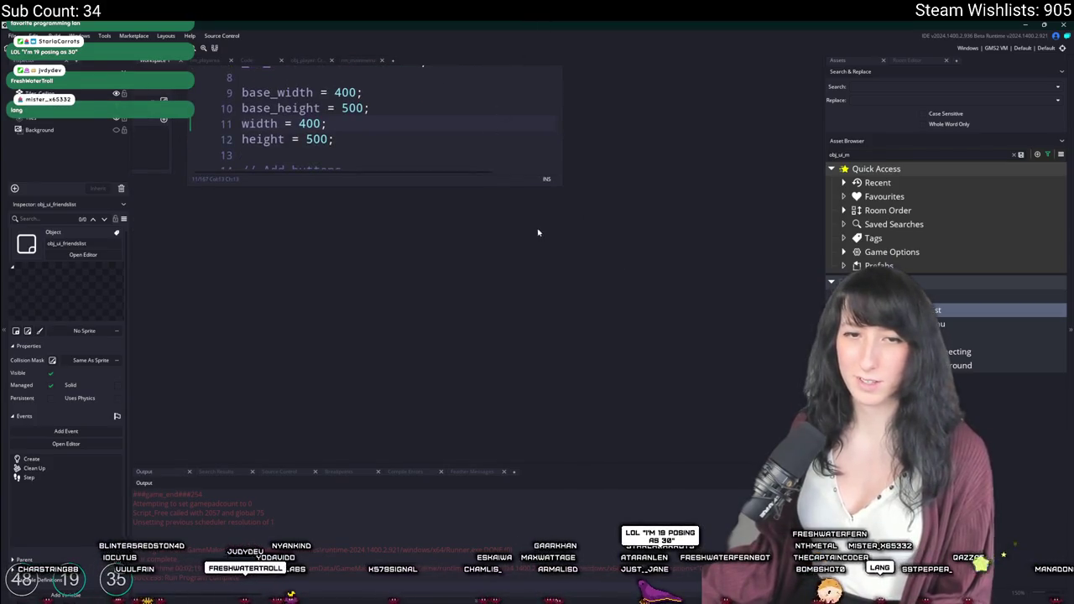
{"action": "mouse_move", "coordinate": [560, 184]}
{"action": "left_mouse_down"}
{"action": "mouse_move", "coordinate": [739, 309]}
{"action": "mouse_move", "coordinate": [784, 402]}
{"action": "mouse_move", "coordinate": [767, 386]}
{"action": "left_mouse_up"}
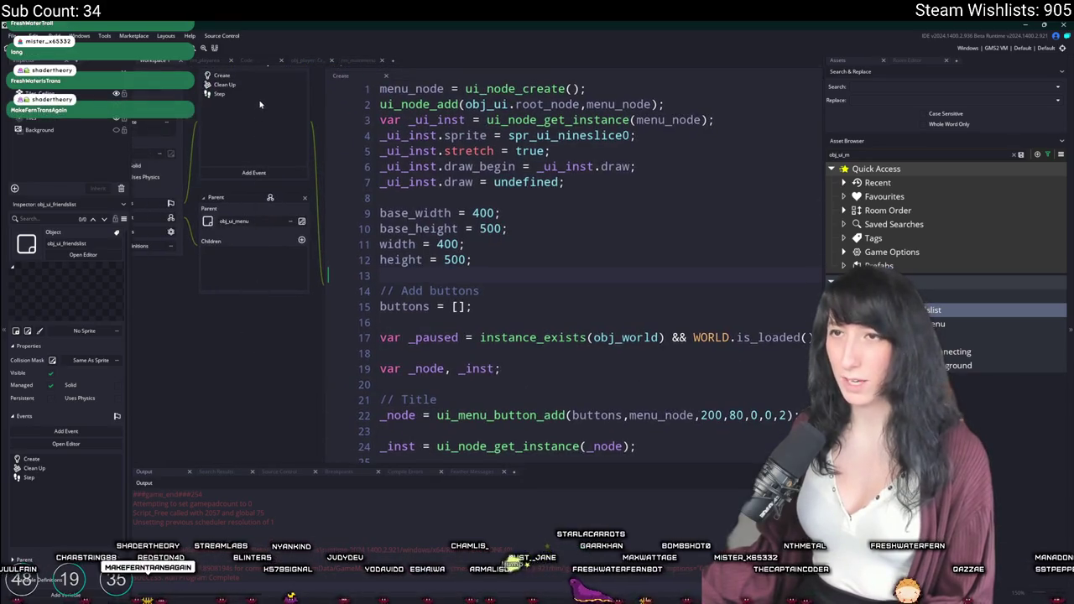
{"action": "left_click", "coordinate": [260, 91]}
{"action": "left_click", "coordinate": [508, 168]}
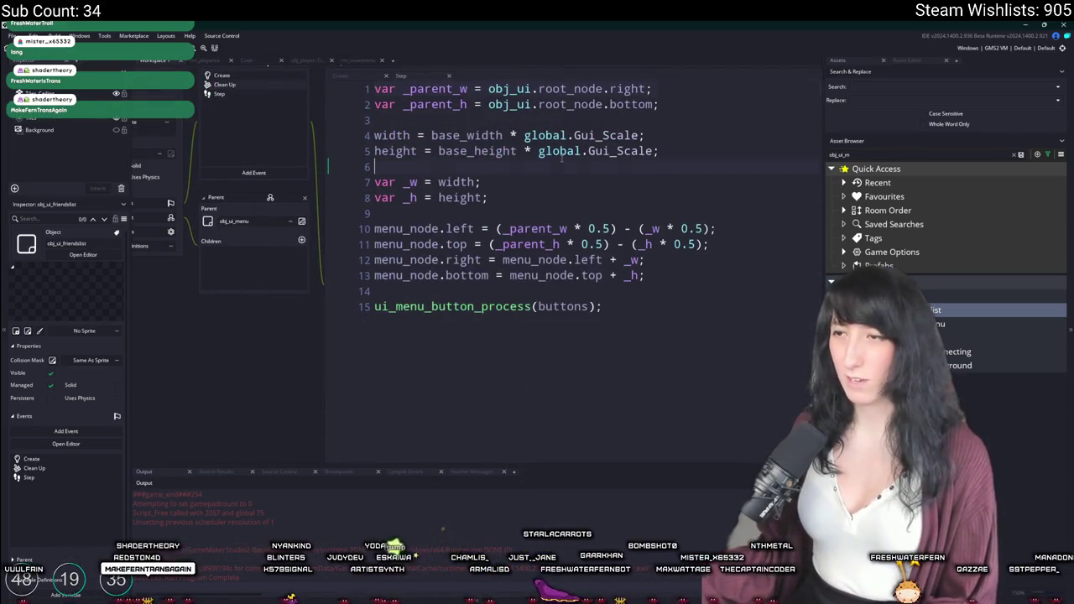
{"action": "left_click", "coordinate": [226, 112]}
{"action": "left_click", "coordinate": [215, 101]}
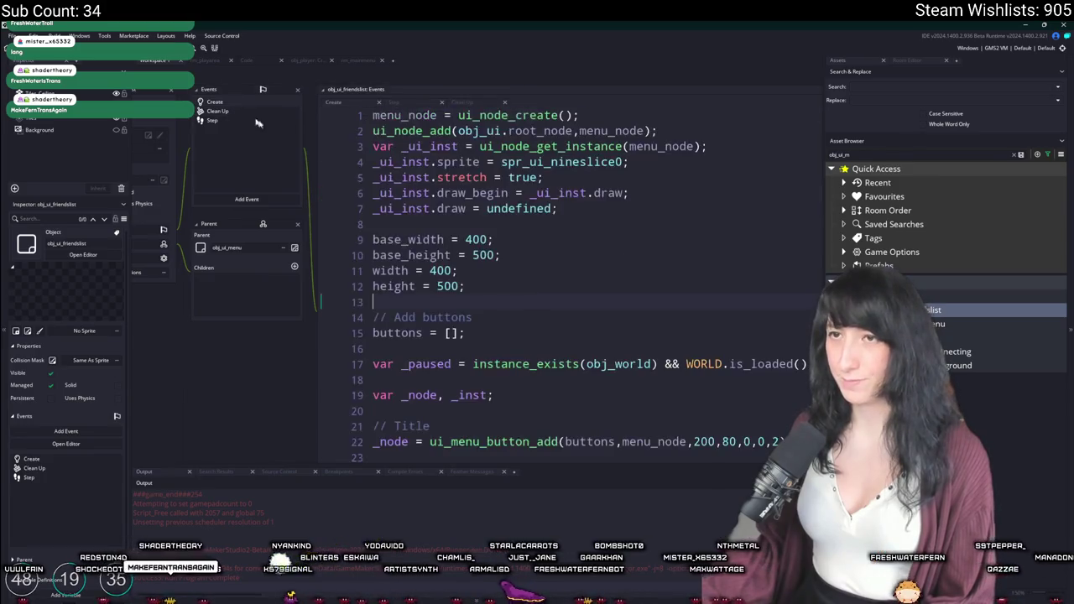
{"action": "left_click", "coordinate": [538, 221]}
Delete the copied title and menu-button code after line 19 of the Create event.
{"action": "scroll", "coordinate": [577, 205], "scroll_direction": "down", "scroll_amount": 4}
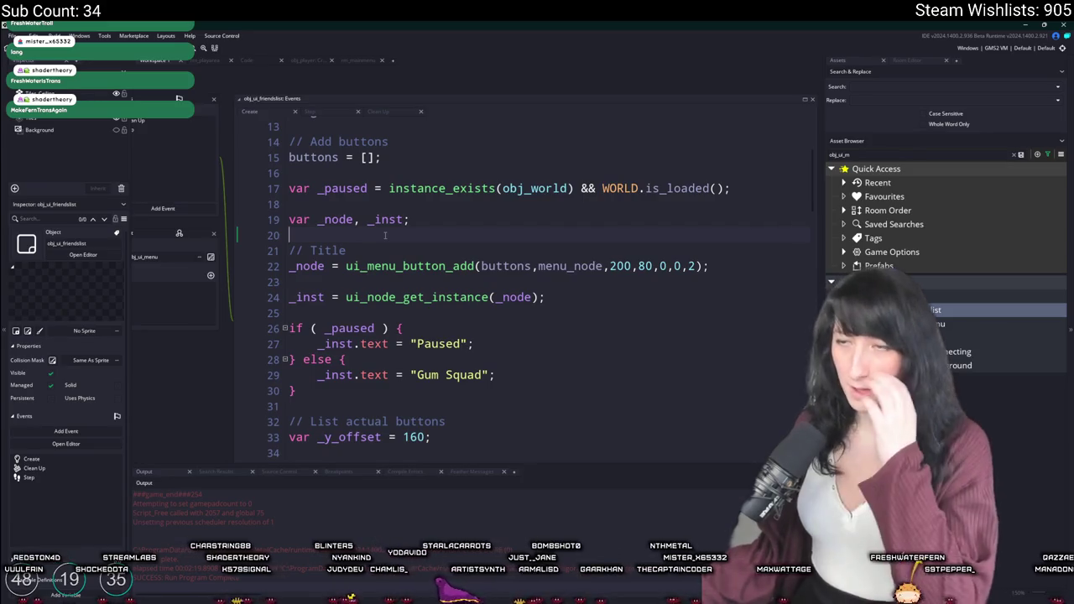
{"action": "scroll", "coordinate": [385, 234], "scroll_direction": "down", "scroll_amount": 2}
{"action": "scroll", "coordinate": [385, 235], "scroll_direction": "up", "scroll_amount": 1}
{"action": "scroll", "coordinate": [386, 235], "scroll_direction": "down", "scroll_amount": 10}
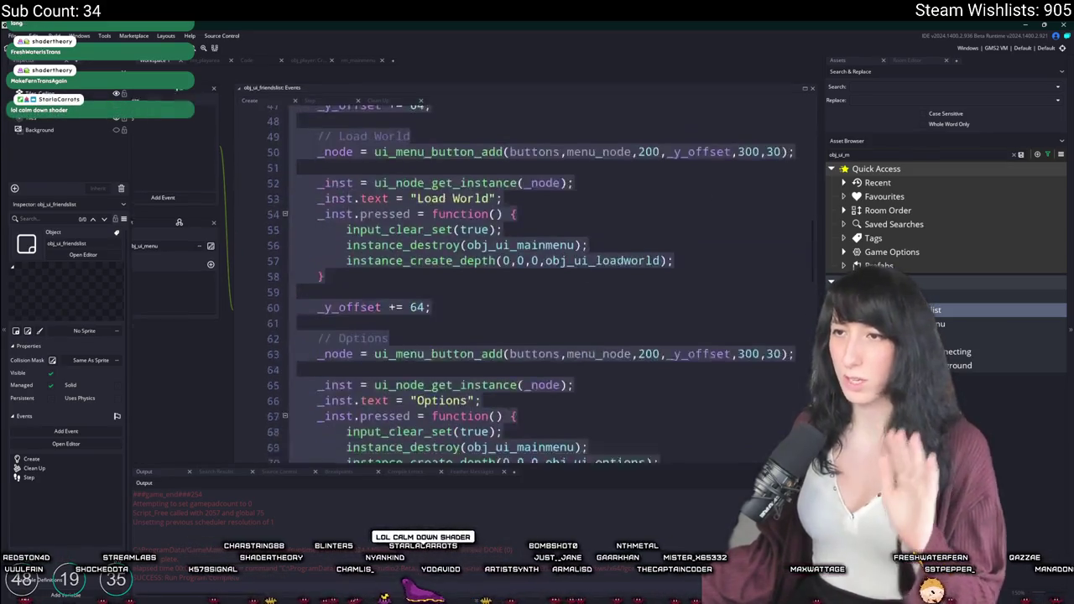
{"action": "scroll", "coordinate": [385, 235], "scroll_direction": "down", "scroll_amount": 15}
{"action": "left_click", "coordinate": [404, 323]}
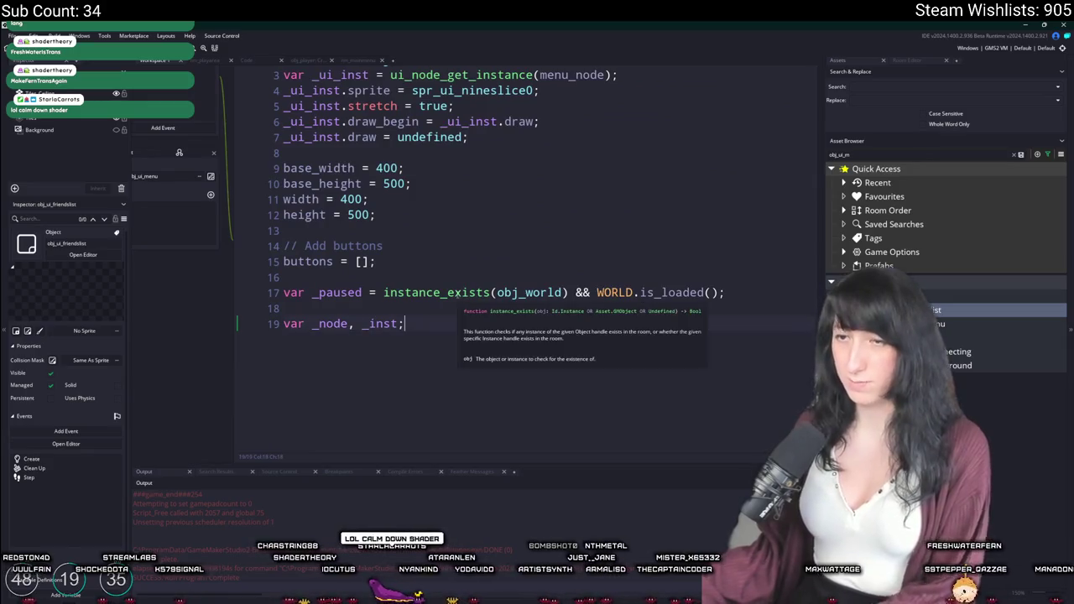
{"action": "left_click_drag", "start_coordinate": [451, 387], "coordinate": [464, 378]}
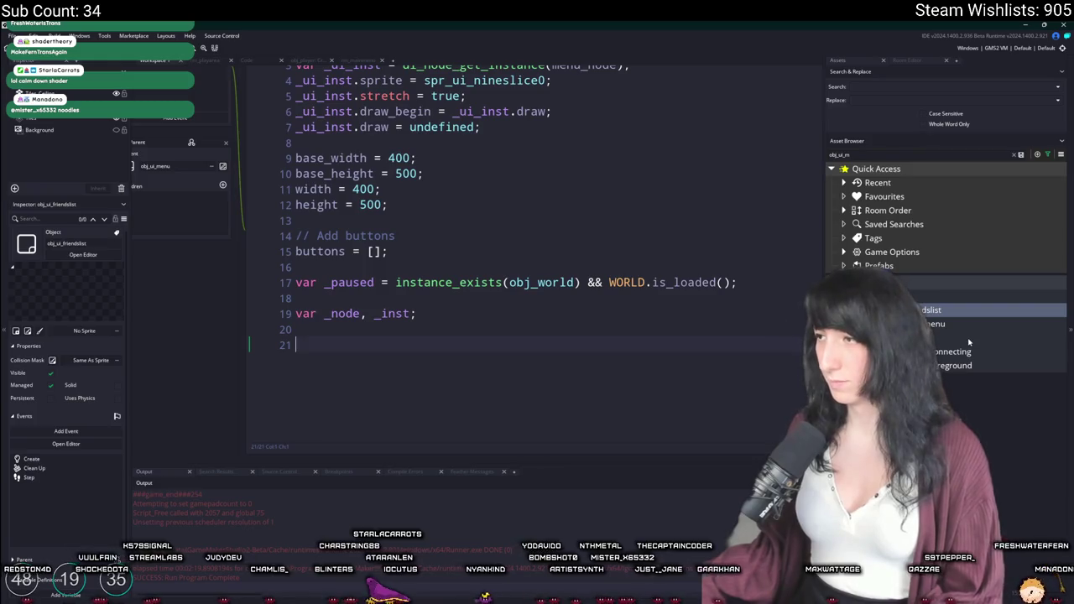
{"action": "key", "text": "ctrl+t"}
Open obj_ui_loadworld's Create code full-size and scroll through it.
{"action": "type", "text": "obj_world"}
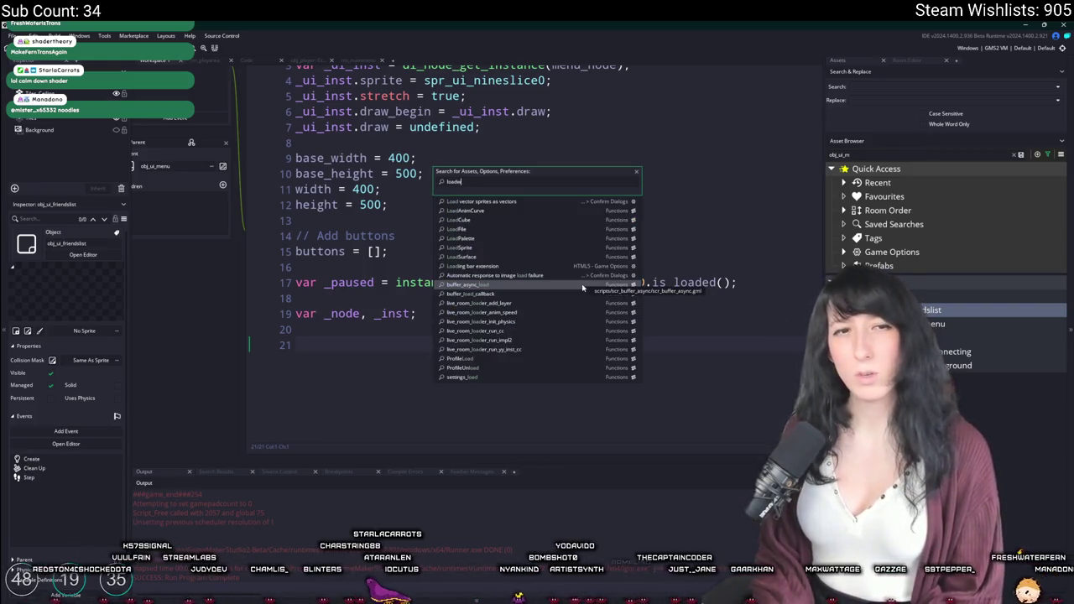
{"action": "key", "text": "Return"}
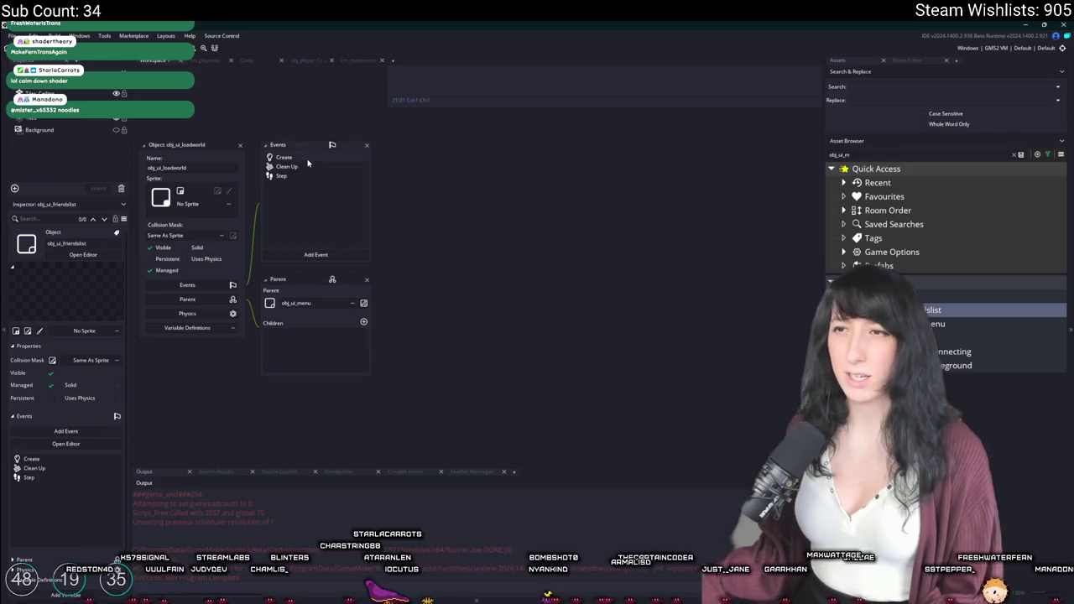
{"action": "key", "text": "Down"}
{"action": "key", "text": "Down"}
{"action": "key", "text": "Down"}
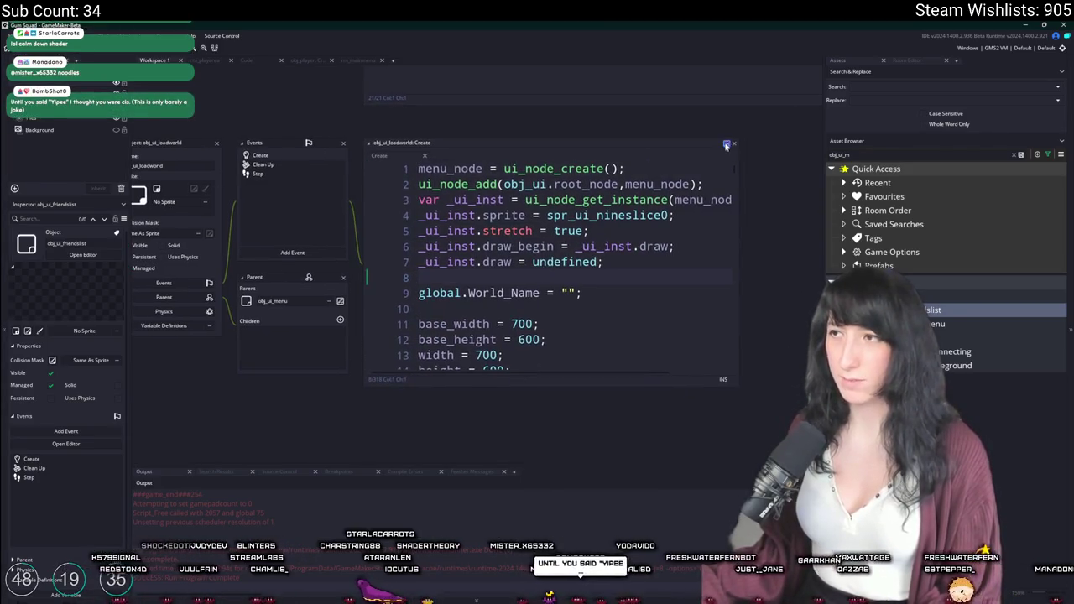
{"action": "left_click", "coordinate": [726, 144]}
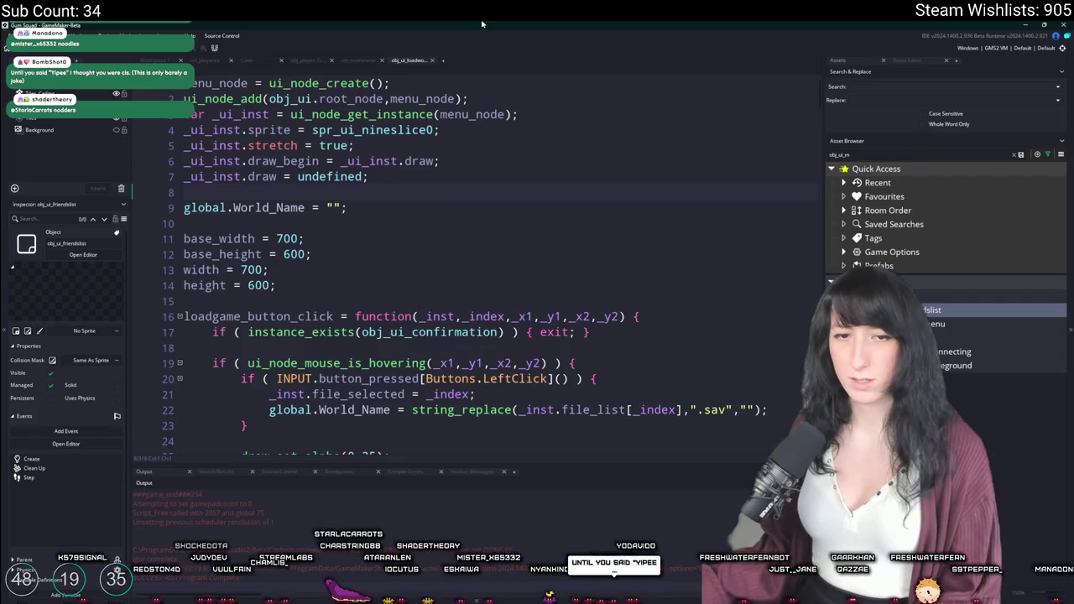
{"action": "scroll", "coordinate": [496, 259], "scroll_direction": "down", "scroll_amount": 5}
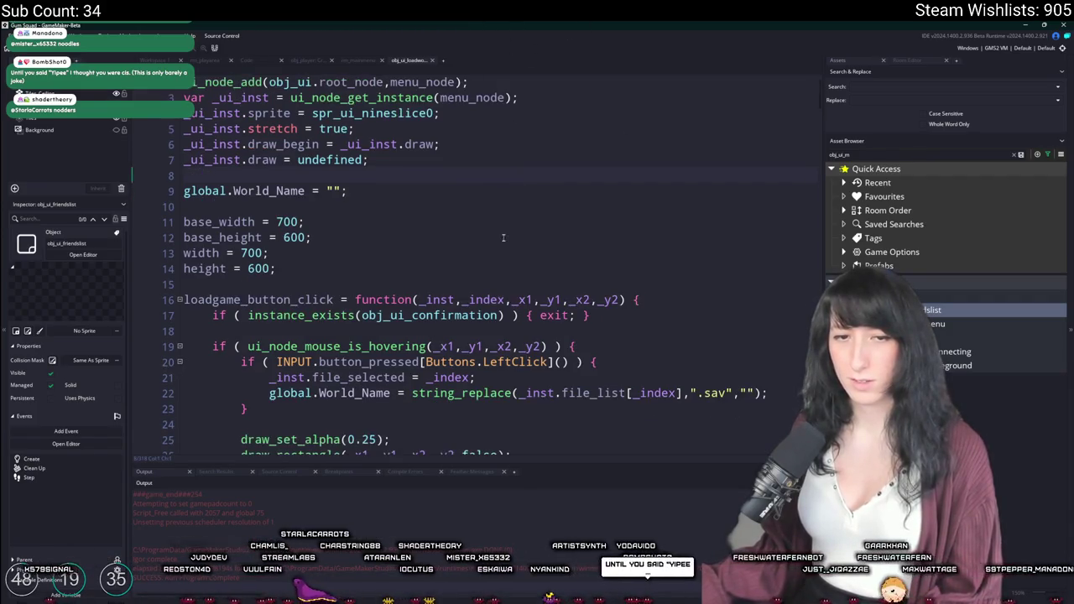
{"action": "scroll", "coordinate": [487, 242], "scroll_direction": "down", "scroll_amount": 10}
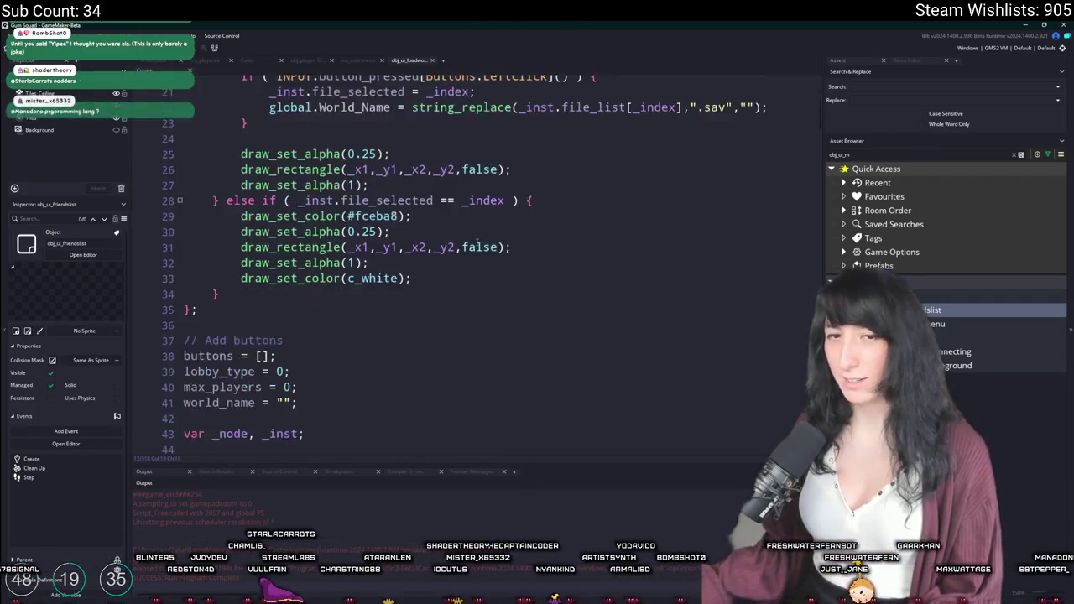
{"action": "scroll", "coordinate": [473, 258], "scroll_direction": "down", "scroll_amount": 6}
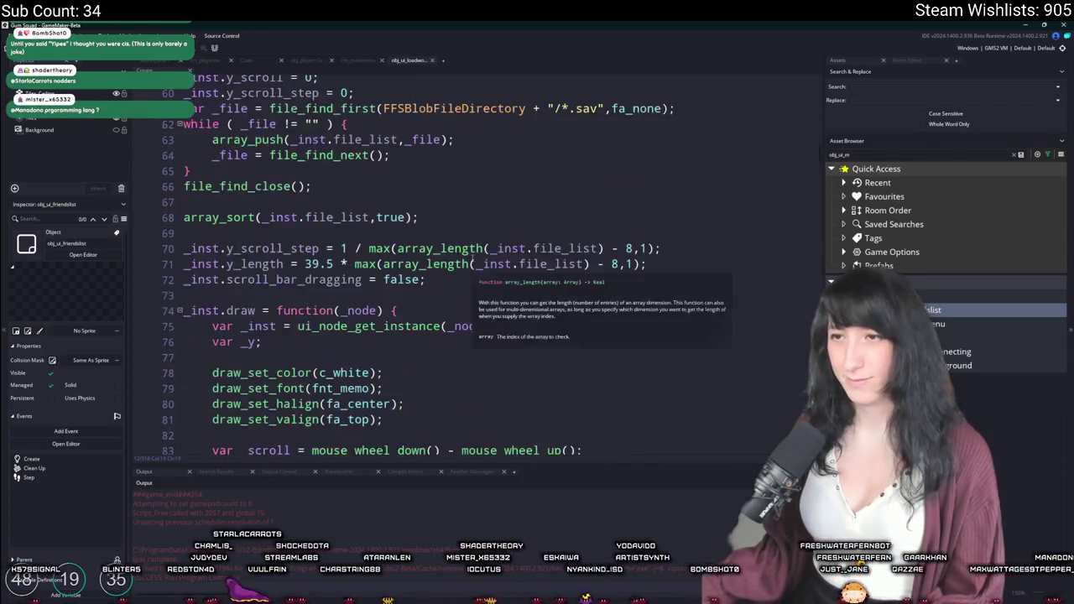
{"action": "scroll", "coordinate": [535, 268], "scroll_direction": "up", "scroll_amount": 5}
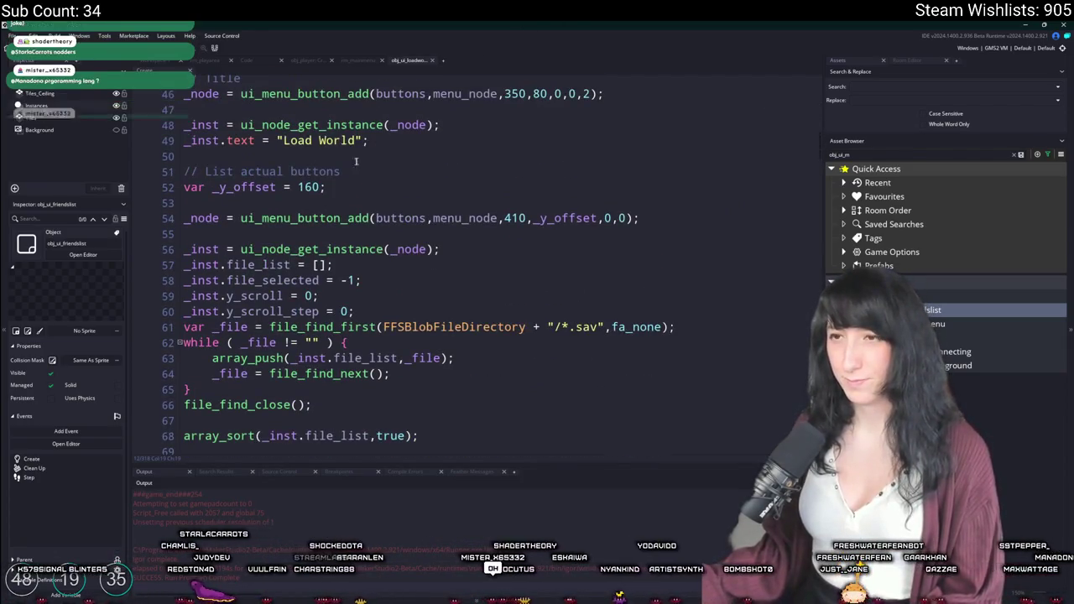
{"action": "scroll", "coordinate": [535, 268], "scroll_direction": "up", "scroll_amount": 1}
{"action": "scroll", "coordinate": [199, 259], "scroll_direction": "down", "scroll_amount": 2}
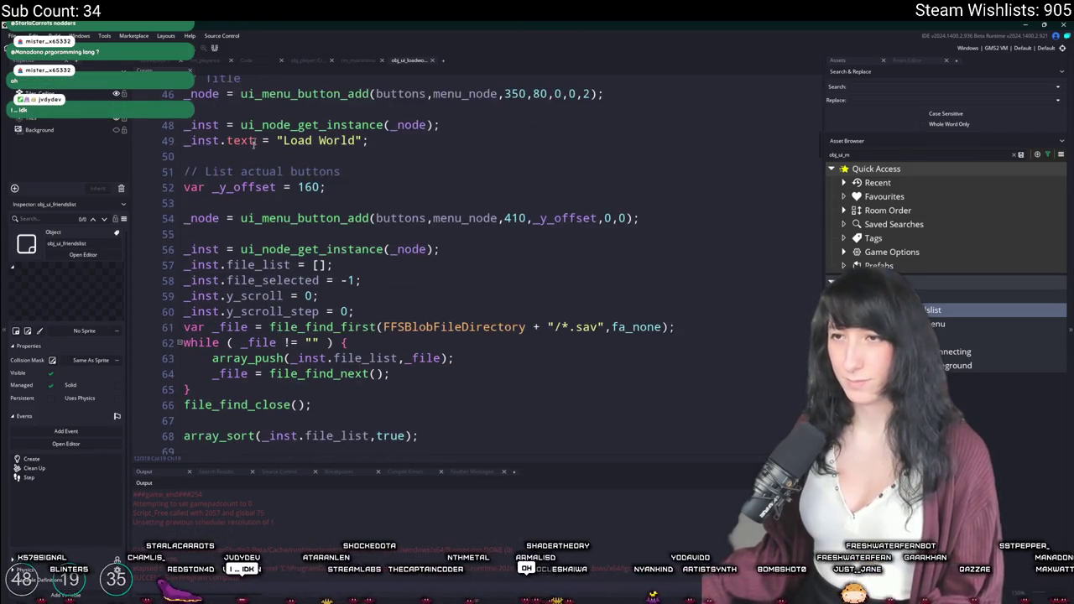
{"action": "scroll", "coordinate": [244, 283], "scroll_direction": "down", "scroll_amount": 3}
{"action": "scroll", "coordinate": [245, 282], "scroll_direction": "down", "scroll_amount": 1}
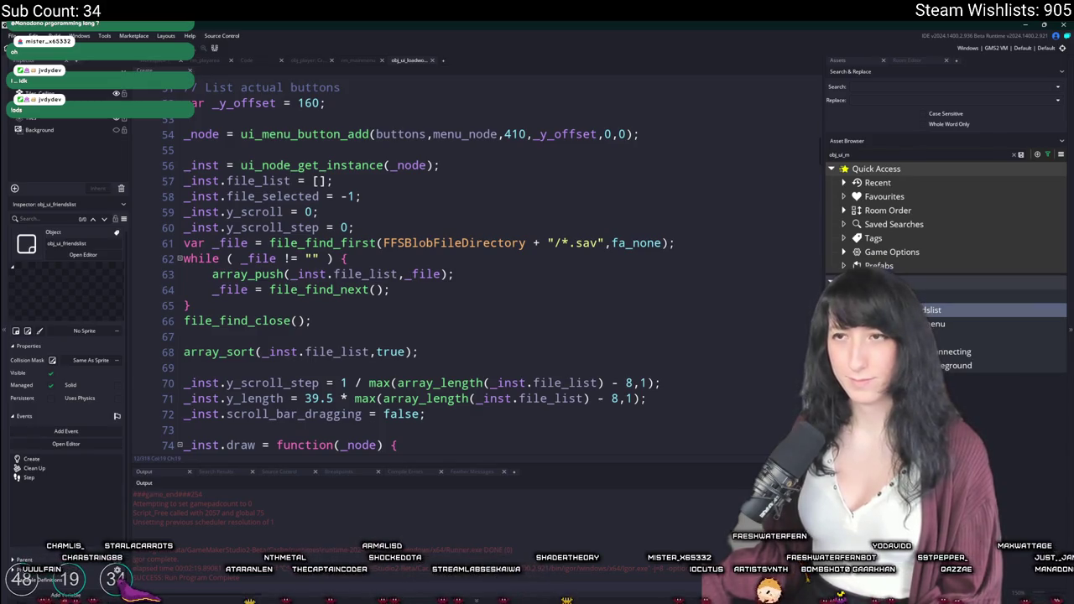
Select and copy the entire load-world Create code.
{"action": "mouse_move", "coordinate": [185, 165]}
{"action": "left_mouse_down"}
{"action": "mouse_move", "coordinate": [356, 369]}
{"action": "mouse_move", "coordinate": [407, 356]}
{"action": "mouse_move", "coordinate": [409, 369]}
{"action": "mouse_move", "coordinate": [402, 328]}
{"action": "mouse_move", "coordinate": [436, 272]}
{"action": "left_mouse_up"}
{"action": "scroll", "coordinate": [361, 367], "scroll_direction": "down", "scroll_amount": 19}
{"action": "scroll", "coordinate": [407, 359], "scroll_direction": "down", "scroll_amount": 15}
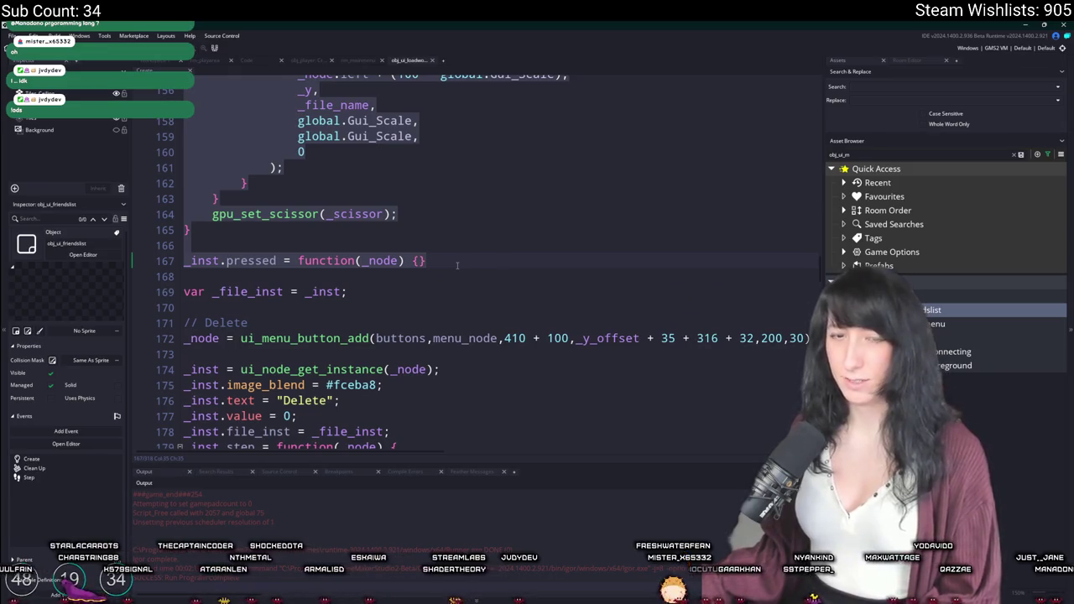
{"action": "left_click", "coordinate": [455, 271]}
{"action": "key", "text": "ctrl+shift+Home"}
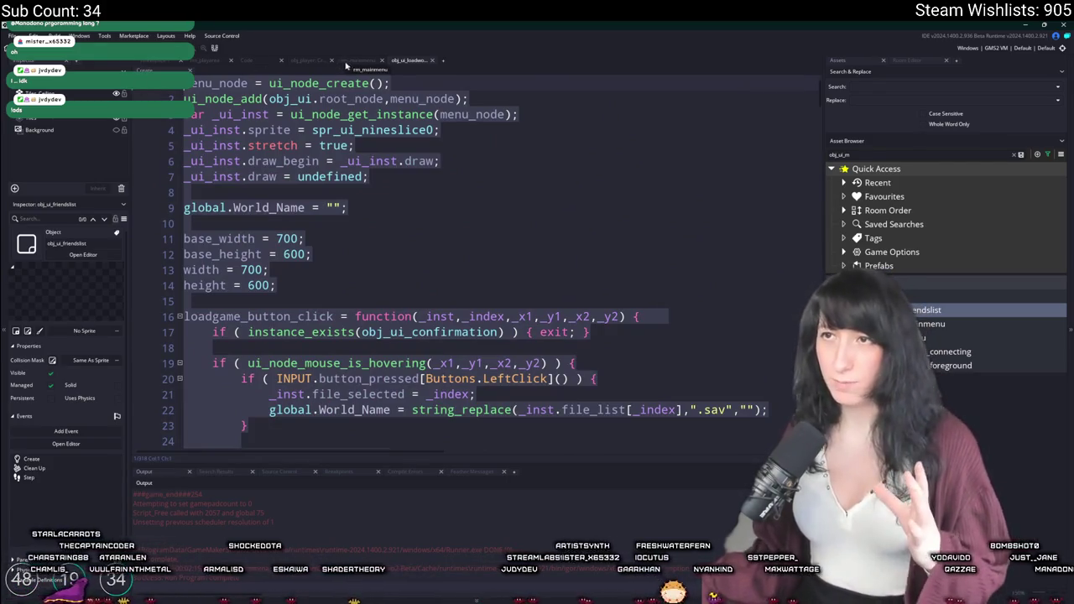
Return to the workspace and open obj_ui_friendslist's Create event.
{"action": "left_click", "coordinate": [246, 60]}
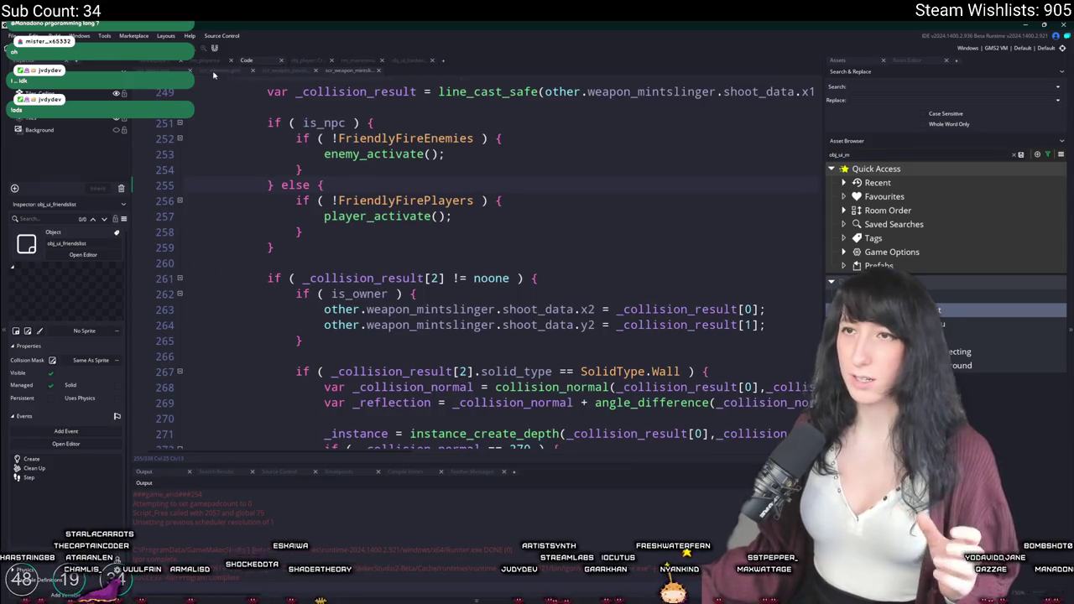
{"action": "left_click", "coordinate": [153, 61]}
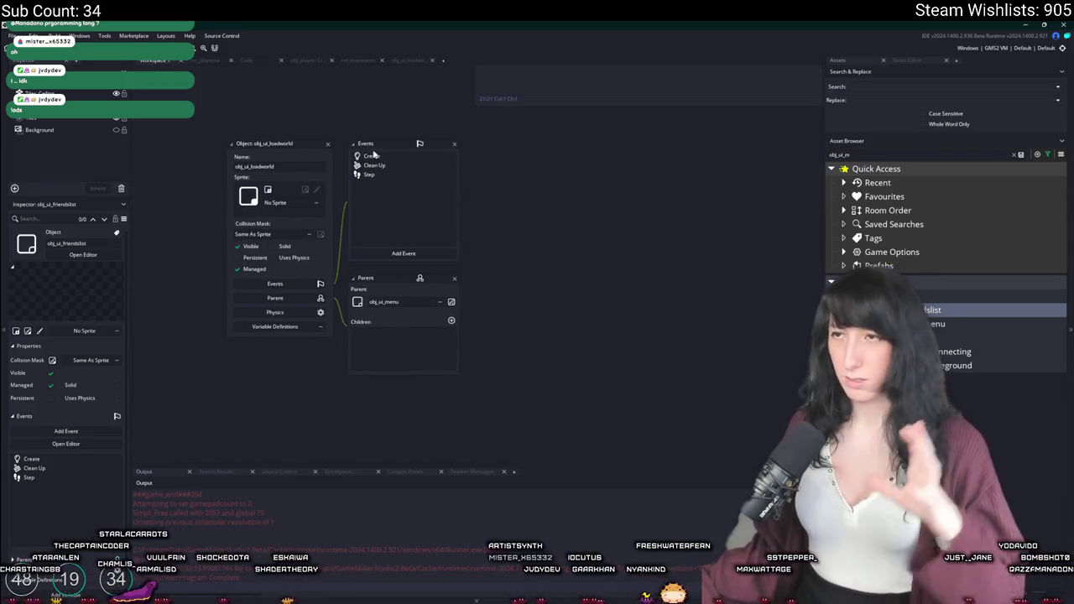
{"action": "double_click", "coordinate": [371, 155]}
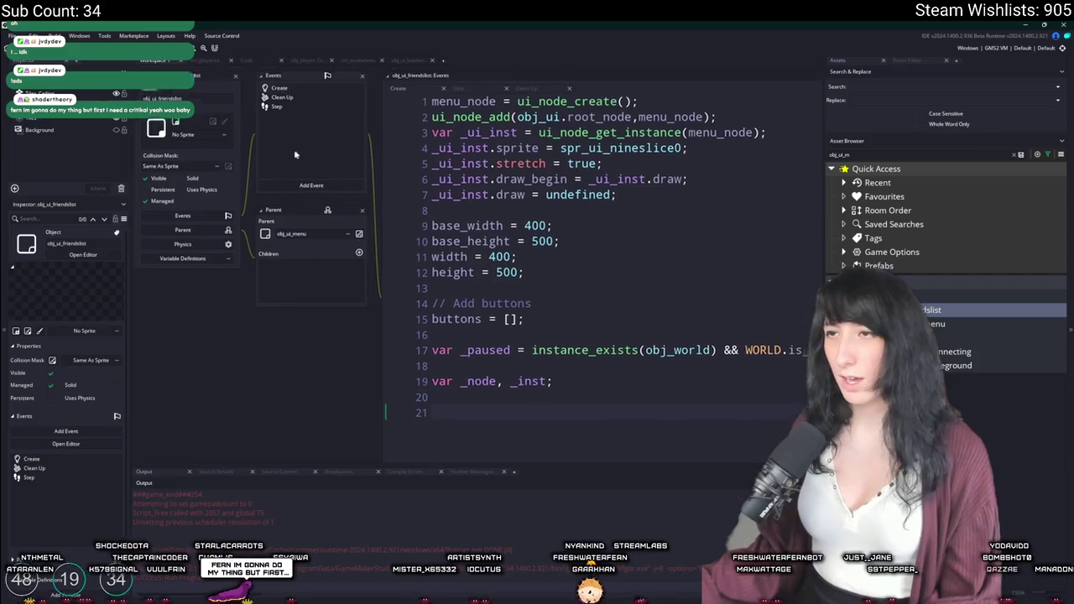
Paste the load-world code and delete the Load World title button and offset lines.
{"action": "left_click", "coordinate": [379, 291]}
{"action": "scroll", "coordinate": [520, 251], "scroll_direction": "up", "scroll_amount": 15}
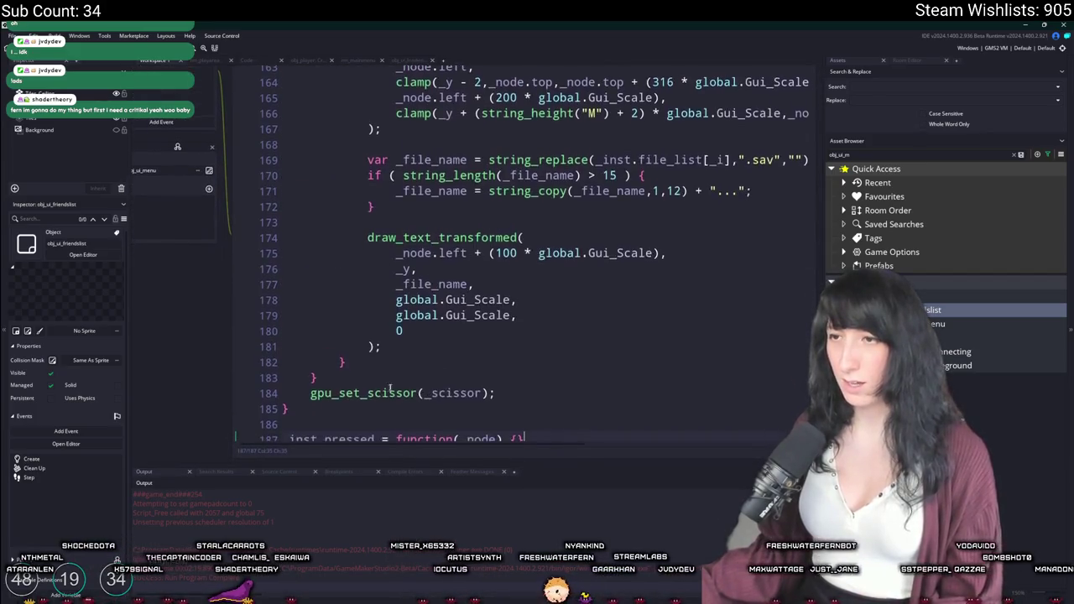
{"action": "scroll", "coordinate": [531, 266], "scroll_direction": "up", "scroll_amount": 12}
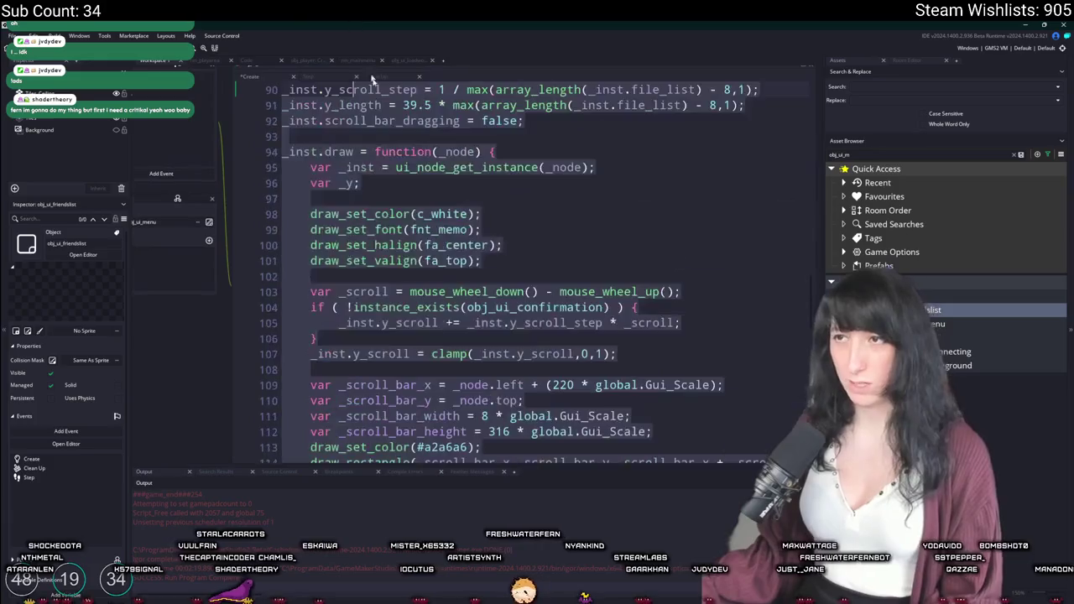
{"action": "scroll", "coordinate": [532, 265], "scroll_direction": "up", "scroll_amount": 5}
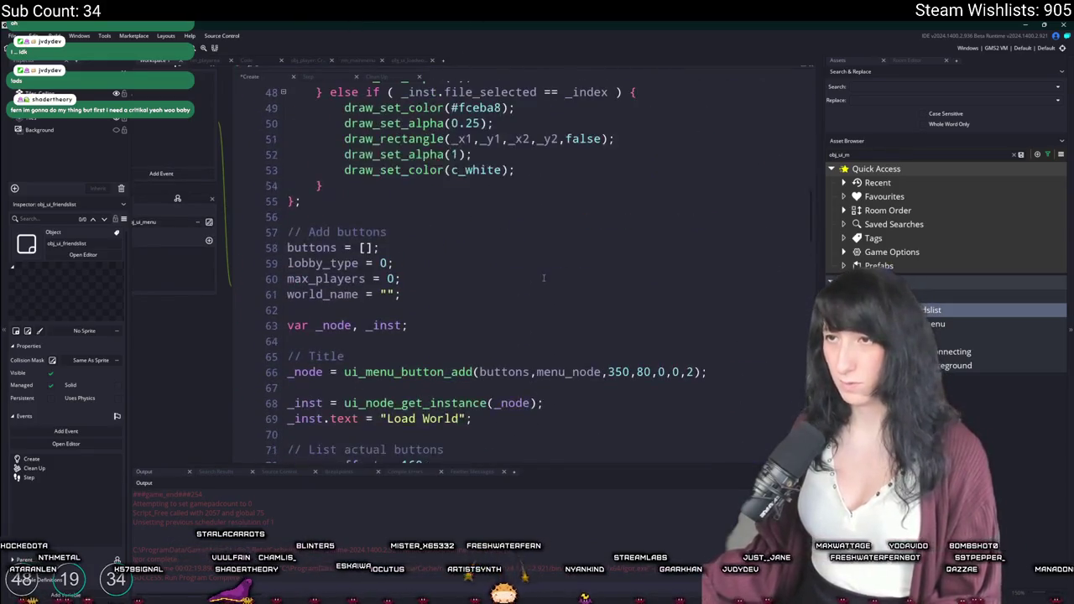
{"action": "scroll", "coordinate": [499, 334], "scroll_direction": "down", "scroll_amount": 2}
{"action": "key", "text": "shift+Up"}
{"action": "key", "text": "shift+Up"}
{"action": "key", "text": "shift+Up"}
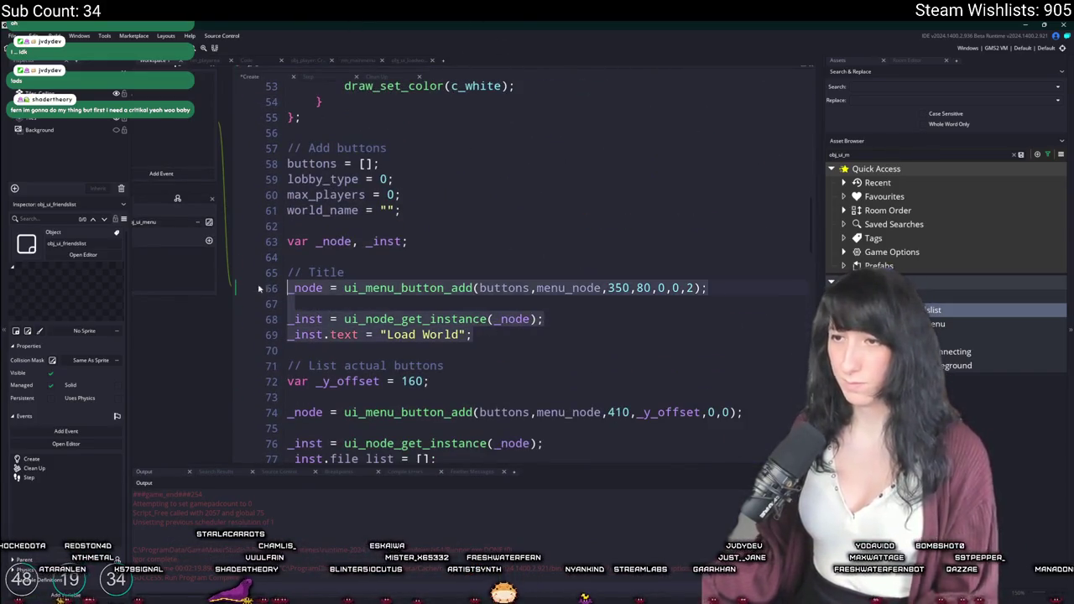
{"action": "key", "text": "Delete"}
{"action": "key", "text": "Delete"}
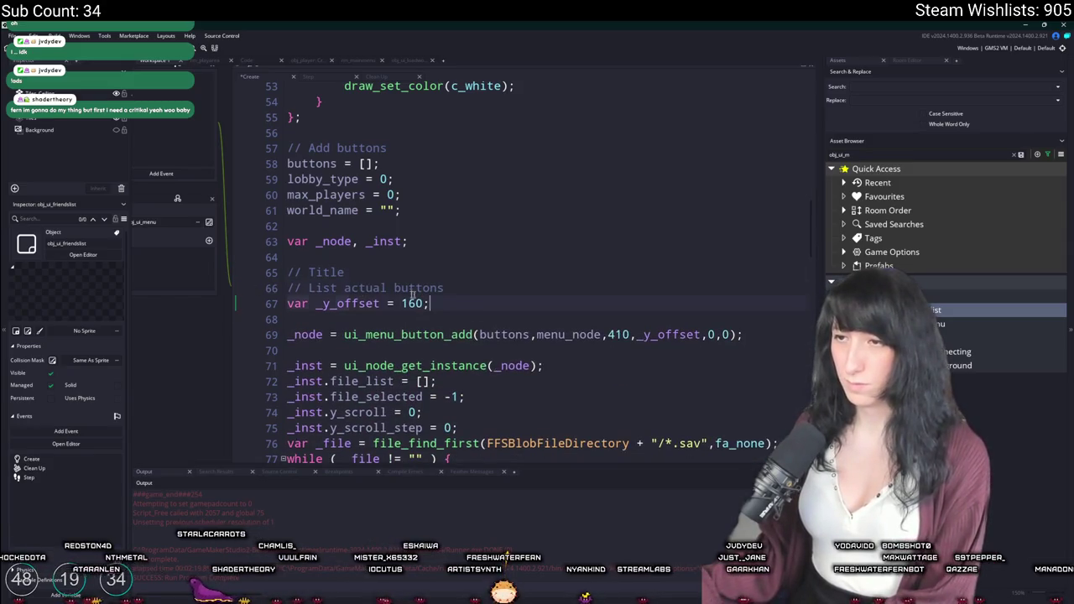
{"action": "key", "text": "shift+Up"}
{"action": "key", "text": "Delete"}
{"action": "key", "text": "shift+Up"}
{"action": "key", "text": "Delete"}
Locate the _y_offset argument in the ui_menu_button_add call on line 67.
{"action": "double_click", "coordinate": [664, 305]}
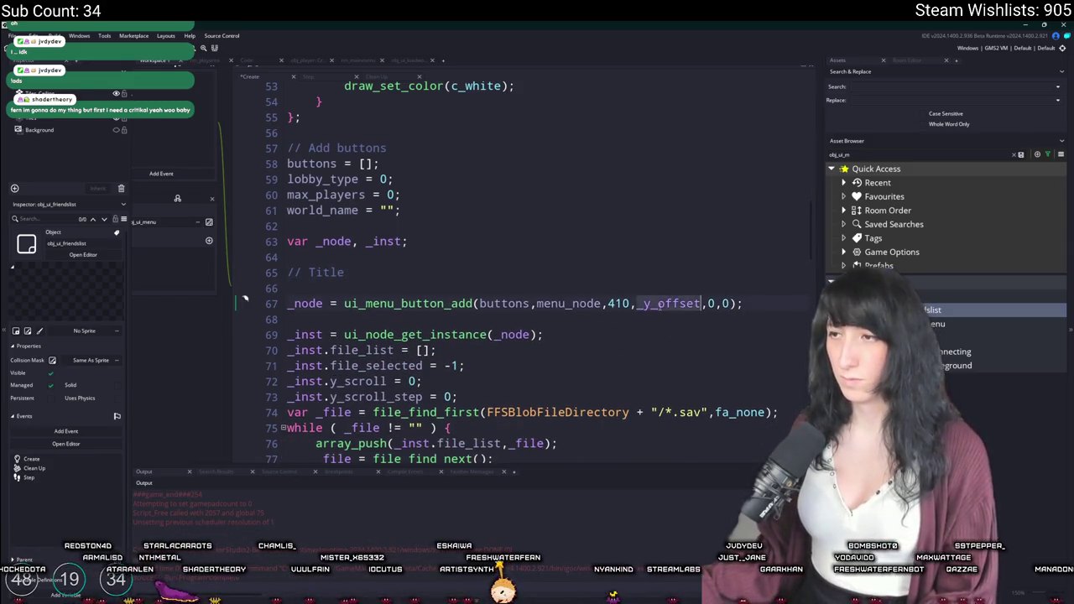
{"action": "scroll", "coordinate": [663, 307], "scroll_direction": "down", "scroll_amount": 4}
{"action": "scroll", "coordinate": [659, 306], "scroll_direction": "down", "scroll_amount": 5}
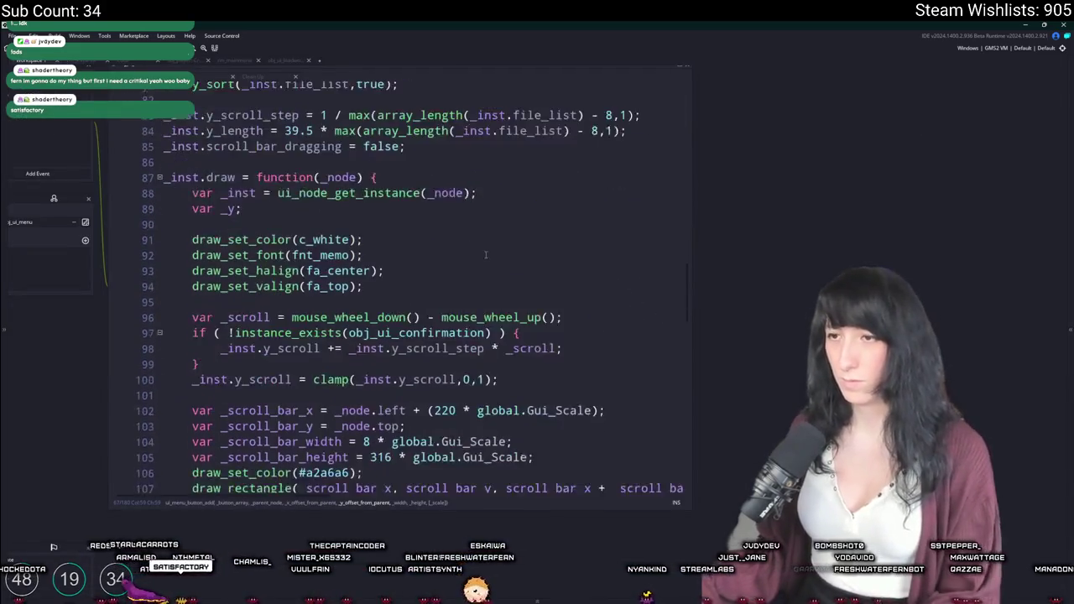
{"action": "scroll", "coordinate": [660, 306], "scroll_direction": "up", "scroll_amount": 10}
{"action": "left_click", "coordinate": [551, 262]}
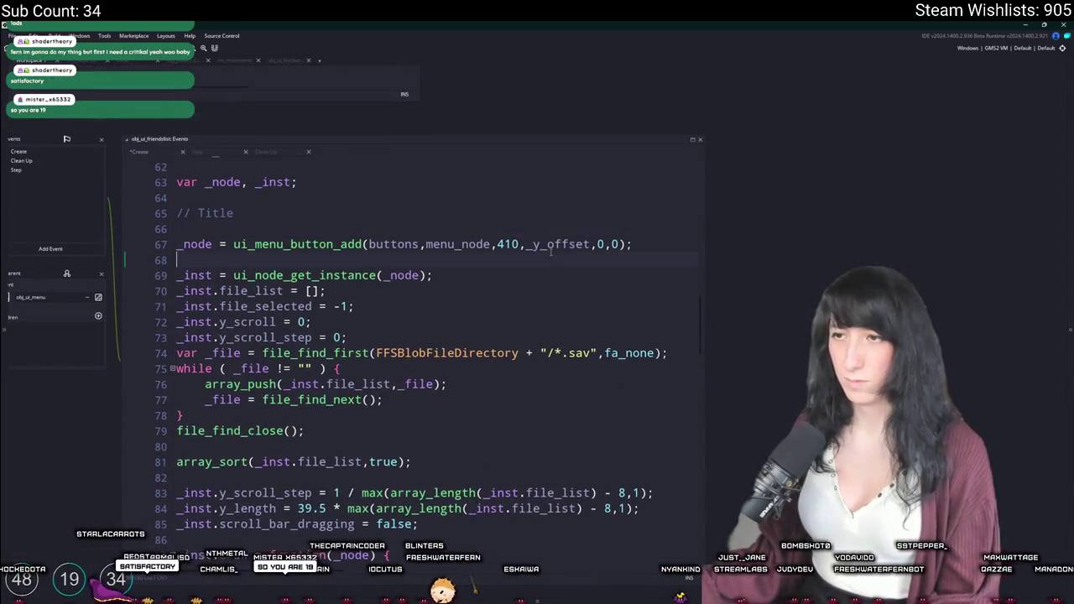
{"action": "double_click", "coordinate": [552, 244]}
{"action": "key", "text": "Right"}
{"action": "key", "text": "Right"}
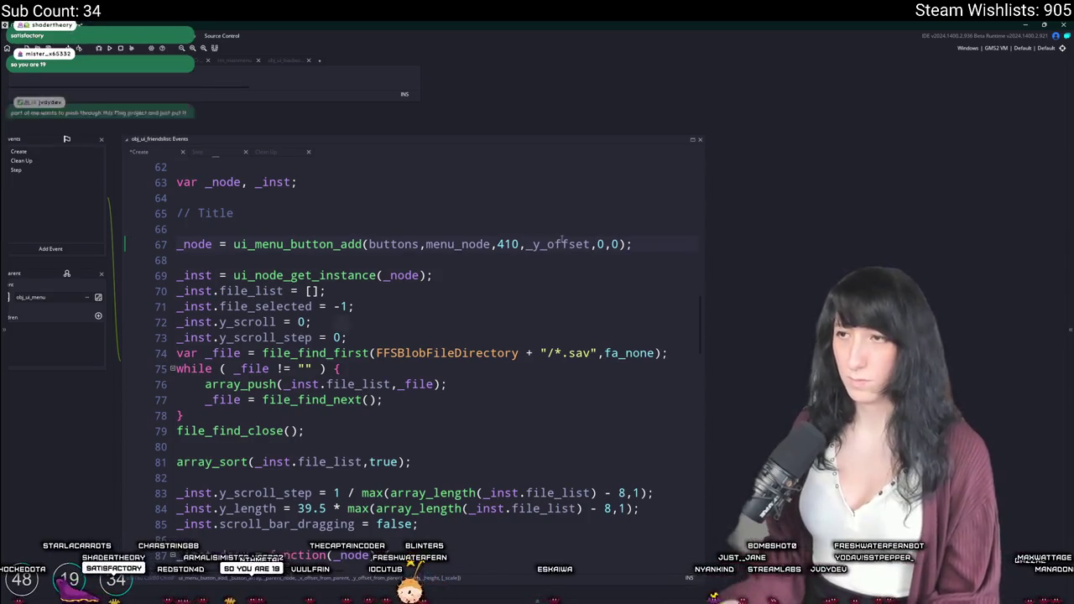
{"action": "left_click", "coordinate": [561, 241]}
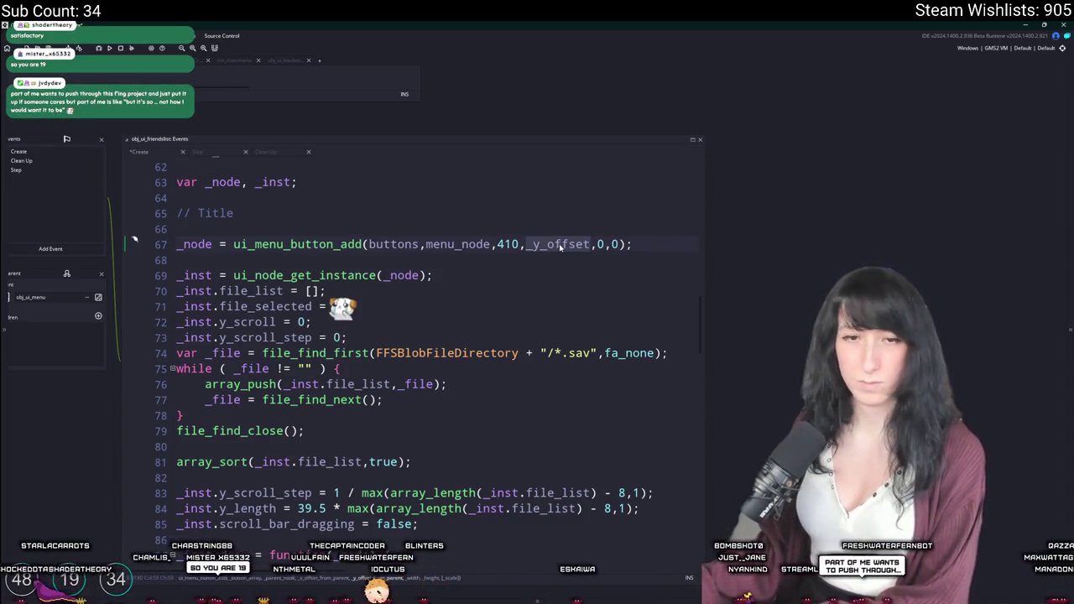
{"action": "scroll", "coordinate": [535, 249], "scroll_direction": "up", "scroll_amount": 1}
Set the list button's position arguments to 16, 16 and remove the stray blank line.
{"action": "key", "text": "ctrl+BackSpace"}
{"action": "key", "text": "ctrl+Delete"}
{"action": "type", "text": "16"}
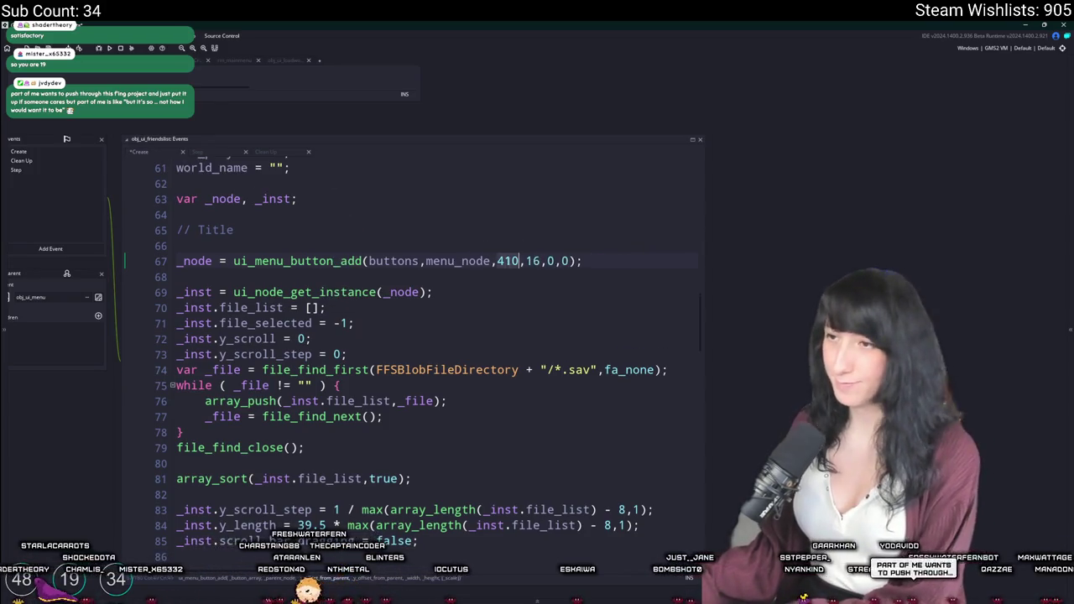
{"action": "key", "text": "BackSpace"}
{"action": "key", "text": "Delete"}
{"action": "key", "text": "Delete"}
{"action": "type", "text": "16"}
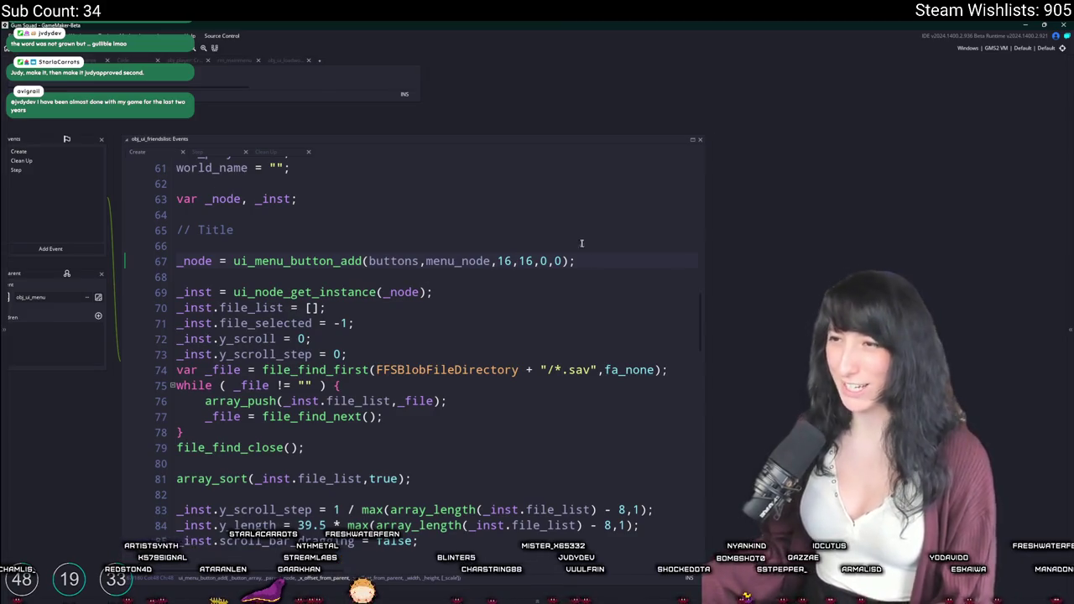
{"action": "key", "text": "BackSpace"}
Widen the code editor, then view the GameMaker-HTML5 scripts/long page zoomed out one step.
{"action": "left_click", "coordinate": [609, 250]}
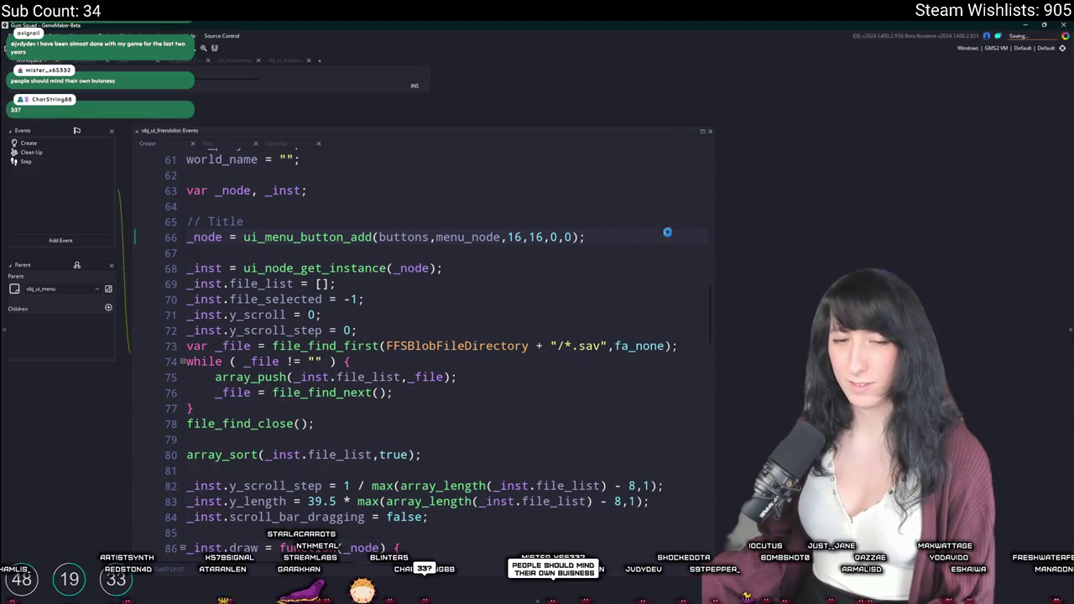
{"action": "left_click_drag", "start_coordinate": [672, 176], "coordinate": [771, 167]}
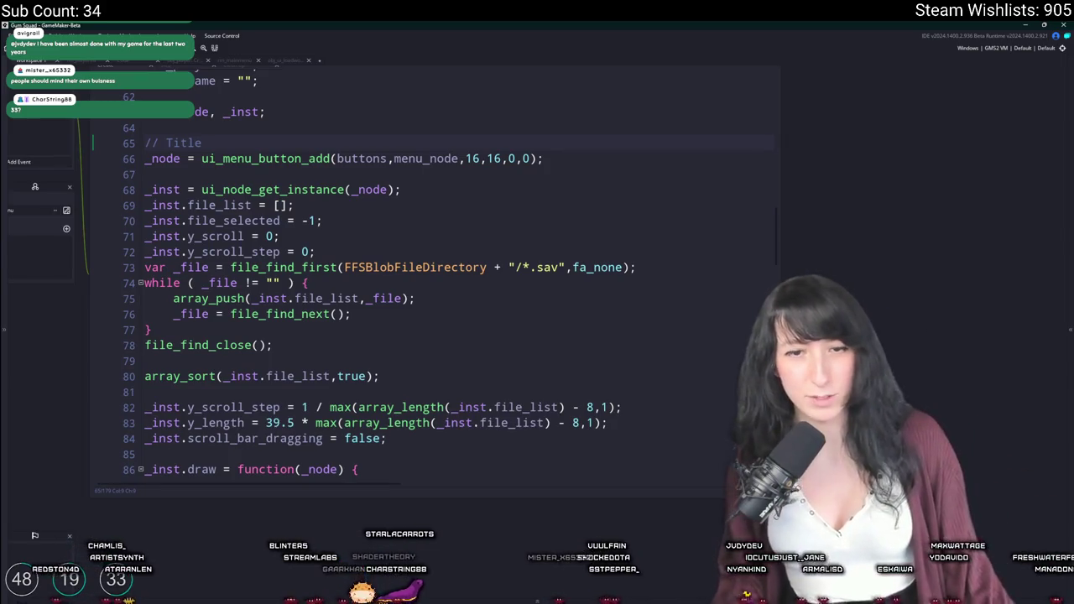
{"action": "key", "text": "super+d"}
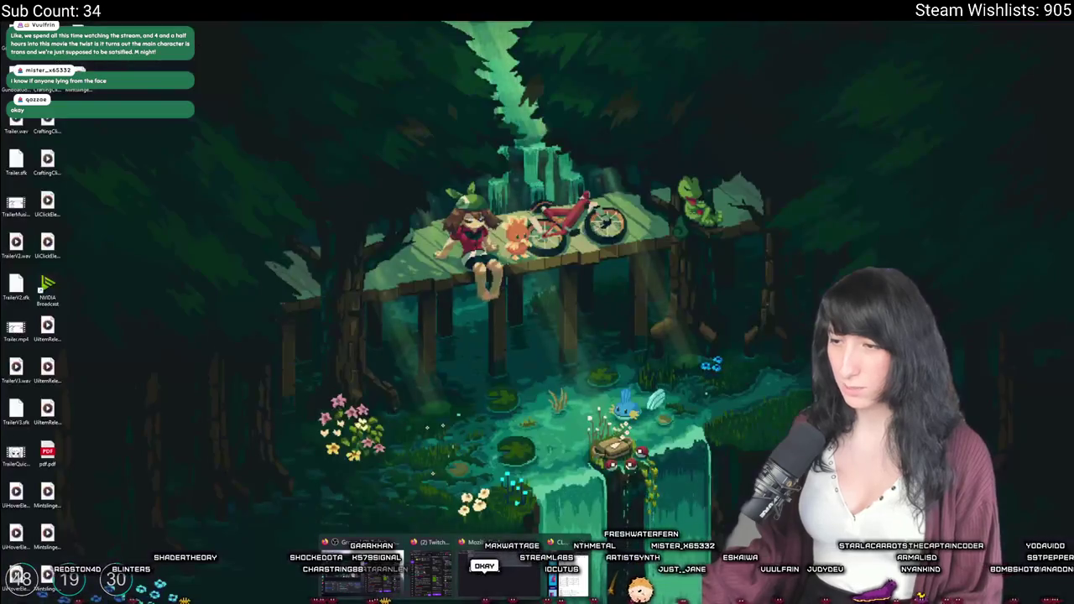
{"action": "key", "text": "super+d"}
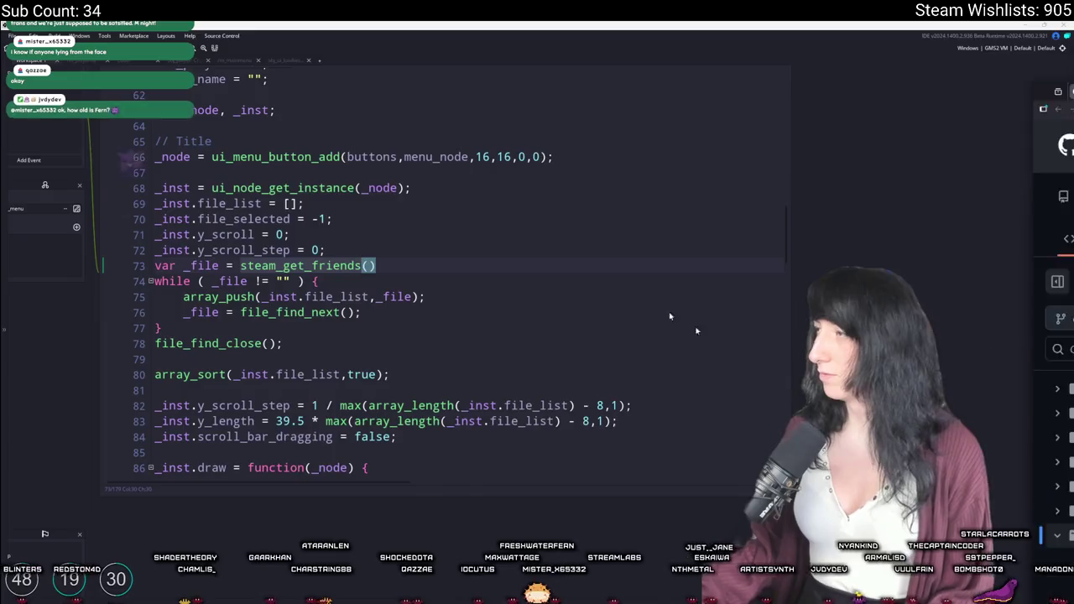
{"action": "key", "text": "alt+Tab"}
{"action": "key", "text": "ctrl+minus"}
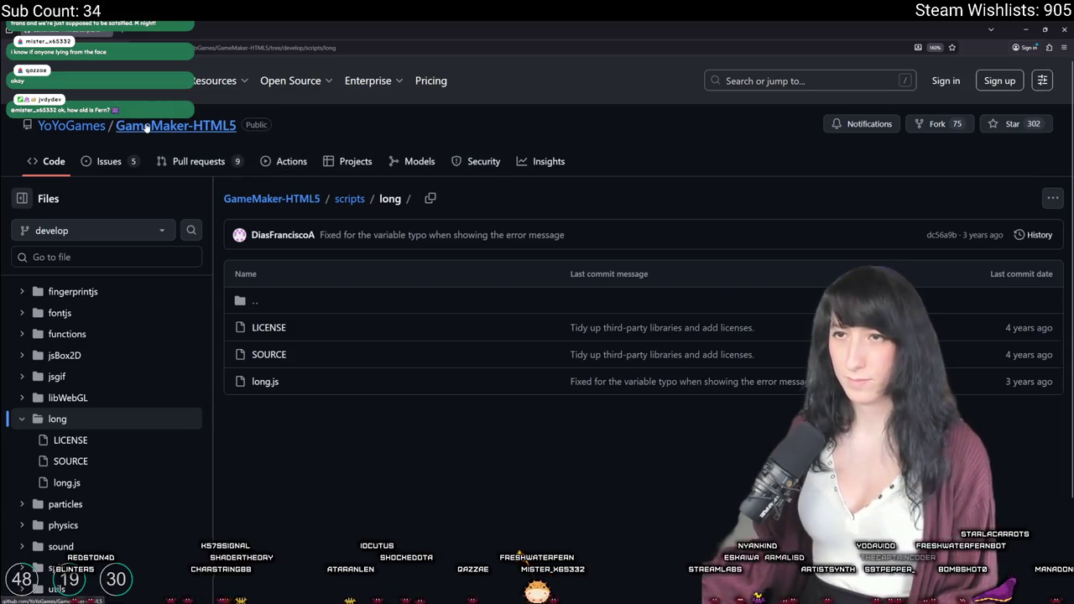
Search 'steam gamemaker github' and open the YoYoGames/GMEXT-Steamworks Wiki Home page.
{"action": "key", "text": "ctrl+l"}
{"action": "type", "text": "steam"}
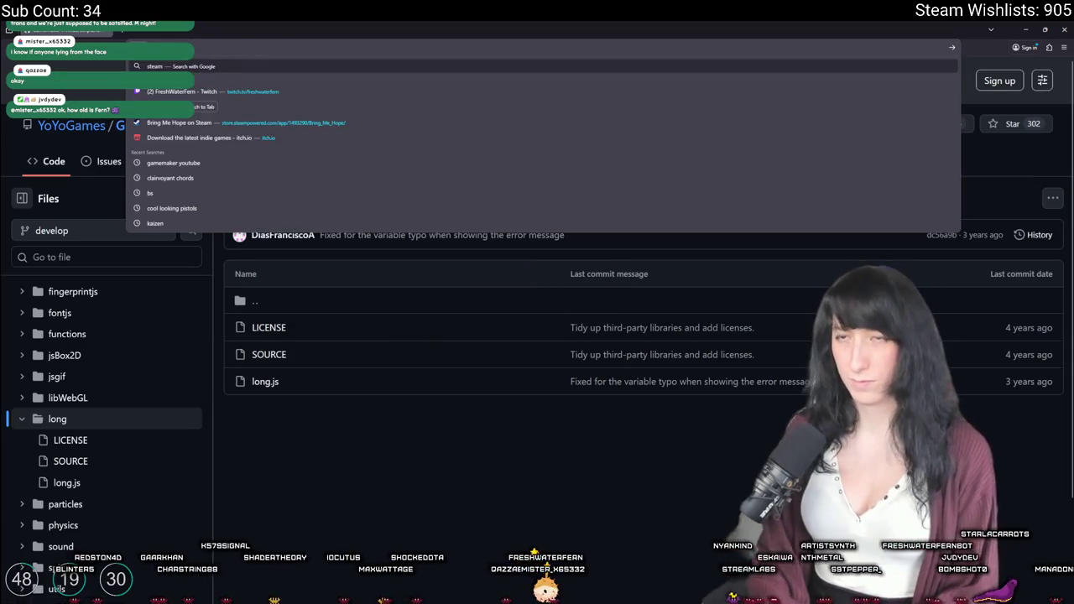
{"action": "type", "text": " gamemaker"}
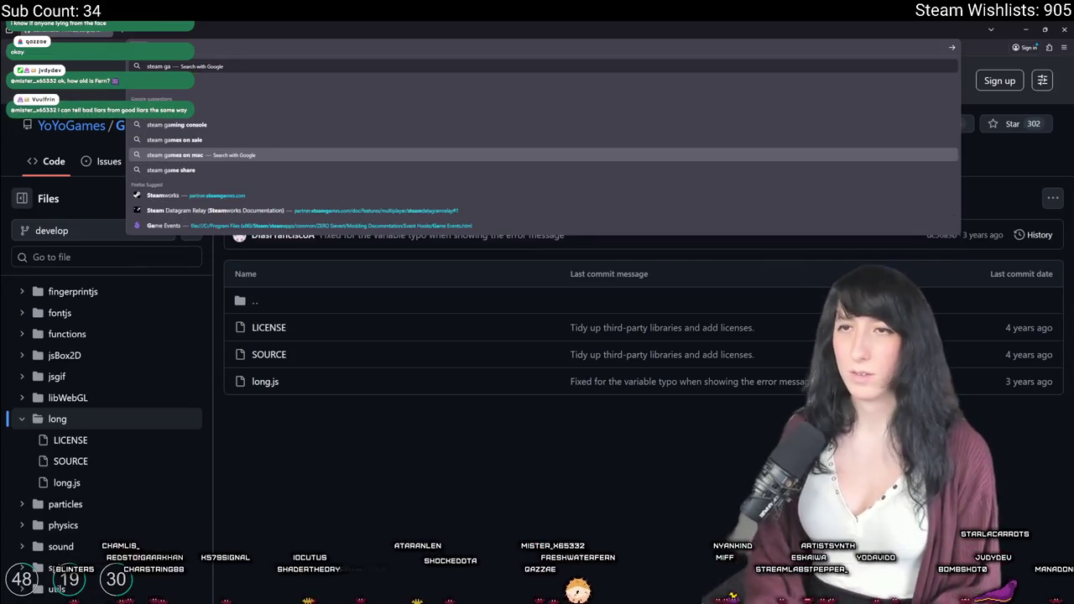
{"action": "key", "text": "Return"}
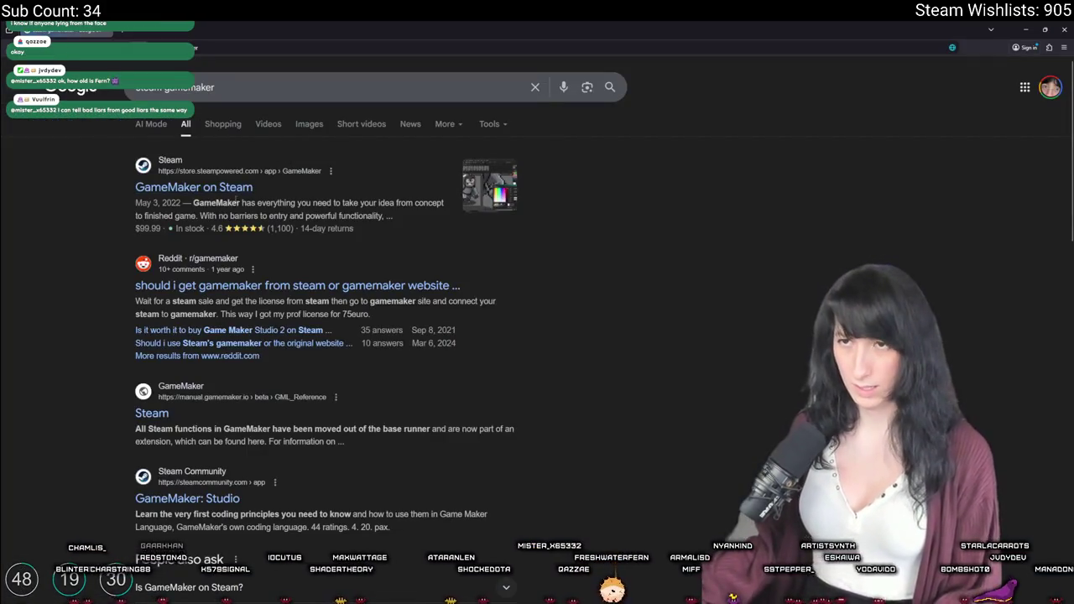
{"action": "scroll", "coordinate": [209, 442], "scroll_direction": "down", "scroll_amount": 5}
{"action": "scroll", "coordinate": [209, 443], "scroll_direction": "down", "scroll_amount": 4}
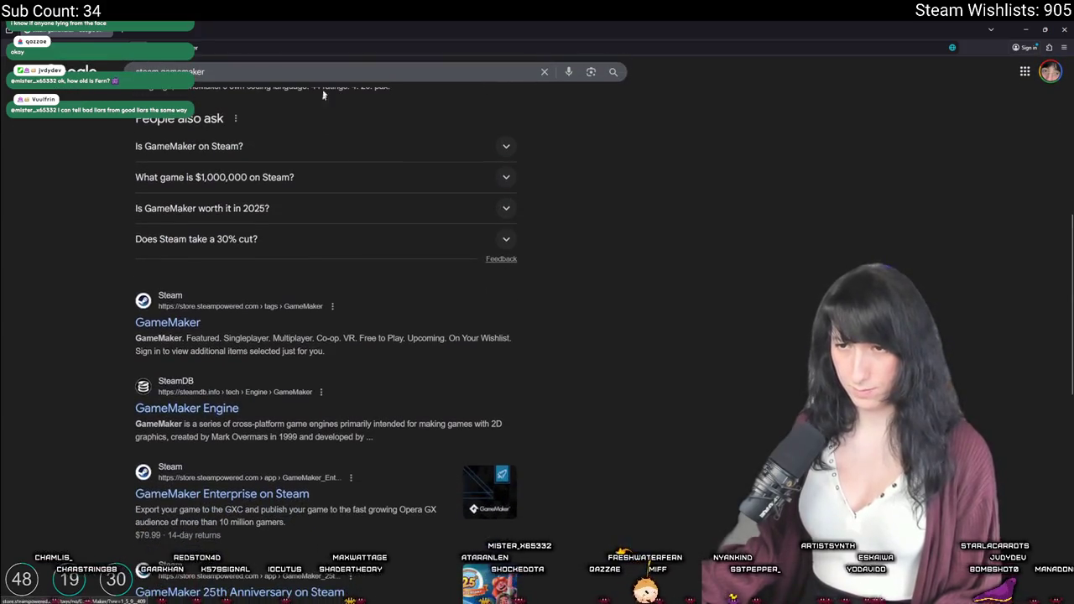
{"action": "left_click", "coordinate": [345, 70]}
{"action": "type", "text": "github"}
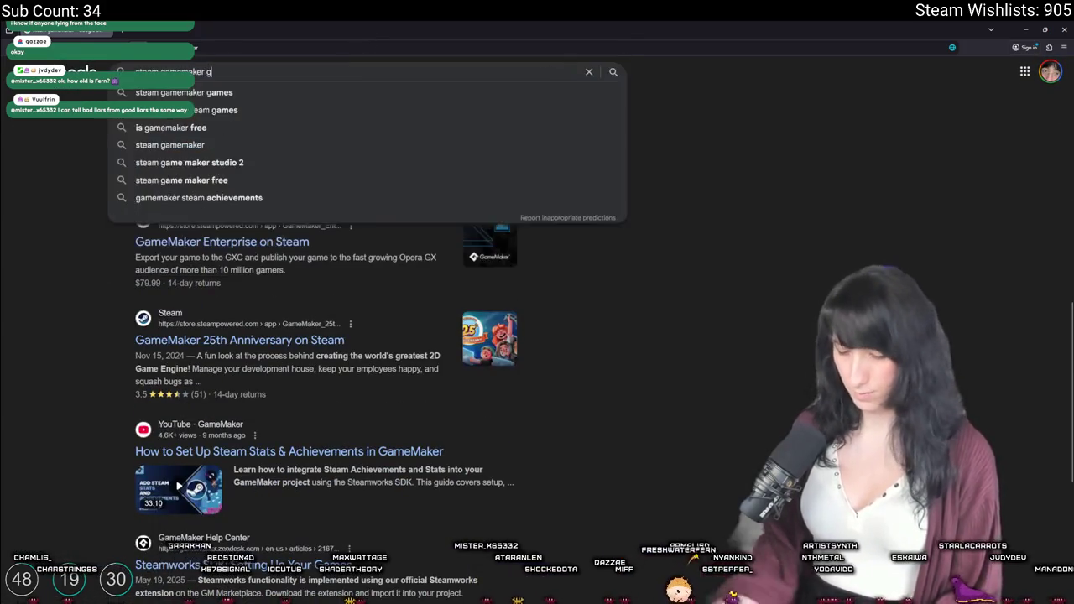
{"action": "key", "text": "Return"}
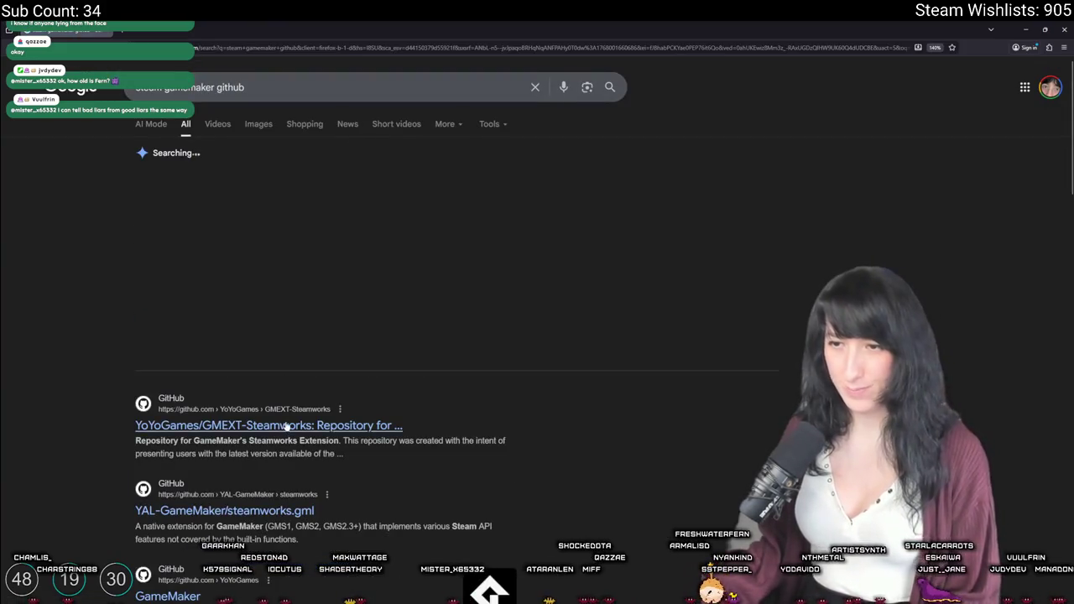
{"action": "left_click", "coordinate": [210, 160]}
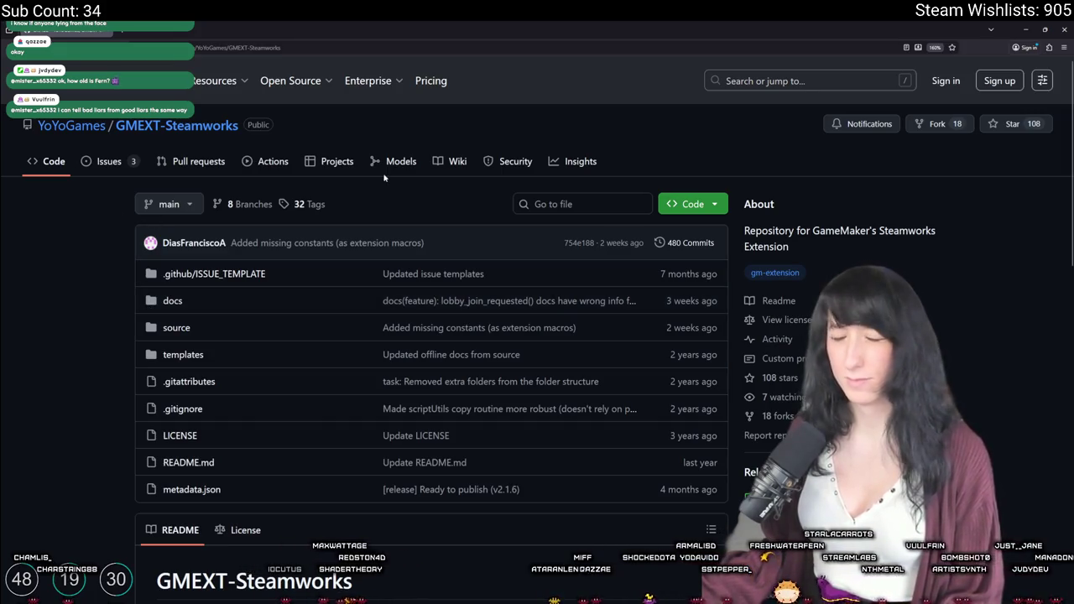
{"action": "left_click", "coordinate": [457, 161]}
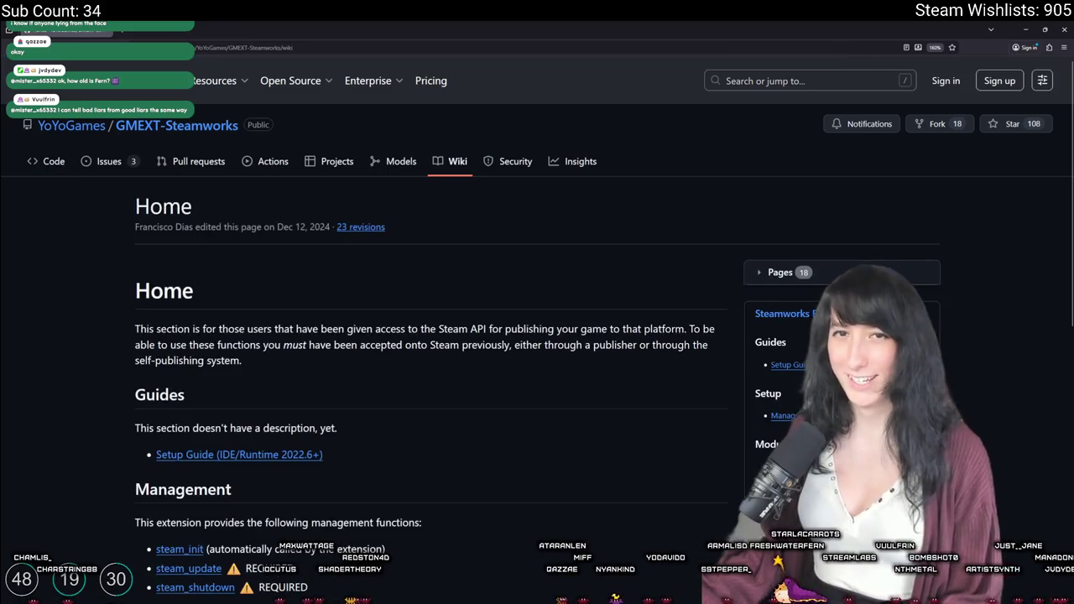
Skim the Steamworks wiki's Modules list, then switch to the Google Images results for '30 year old woman'.
{"action": "scroll", "coordinate": [511, 218], "scroll_direction": "down", "scroll_amount": 3}
{"action": "scroll", "coordinate": [370, 254], "scroll_direction": "down", "scroll_amount": 3}
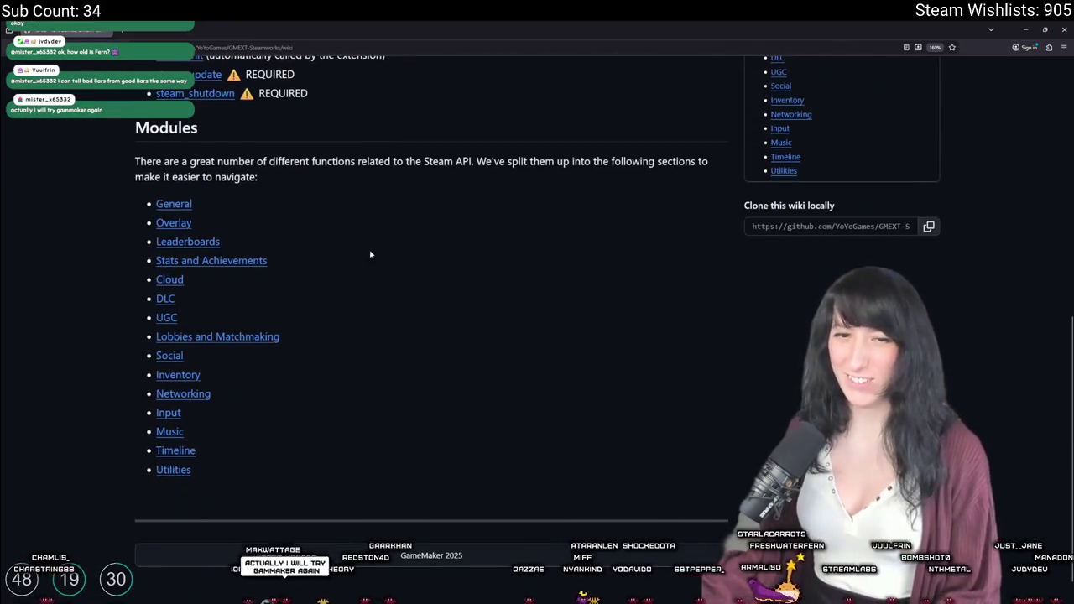
{"action": "scroll", "coordinate": [370, 253], "scroll_direction": "up", "scroll_amount": 3}
{"action": "mouse_move", "coordinate": [432, 40]}
{"action": "left_mouse_down"}
{"action": "mouse_move", "coordinate": [431, 470]}
{"action": "mouse_move", "coordinate": [432, 9]}
{"action": "left_mouse_up"}
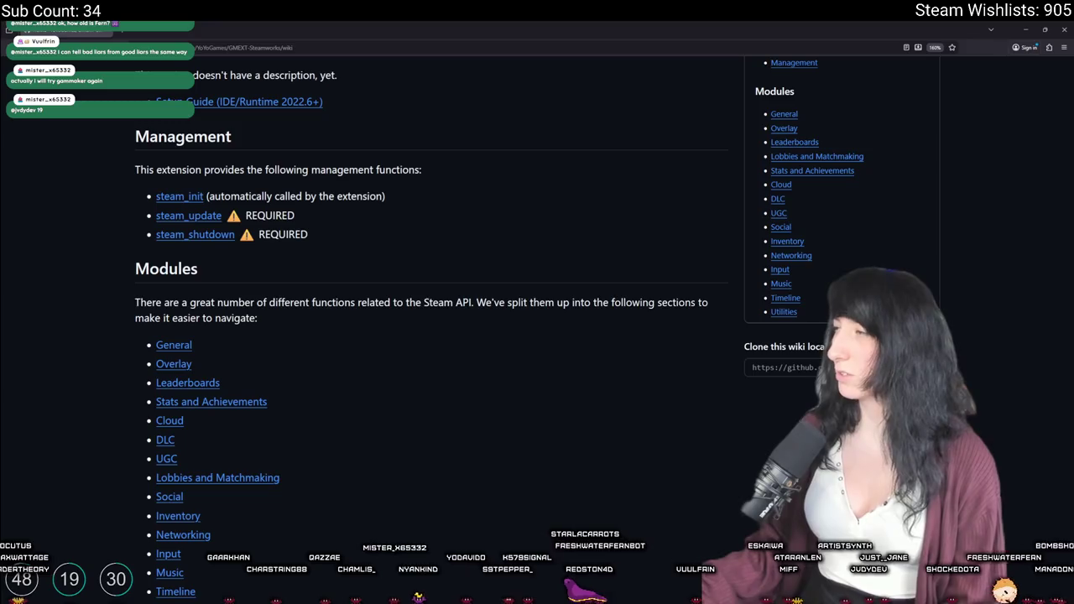
{"action": "key", "text": "ctrl+Tab"}
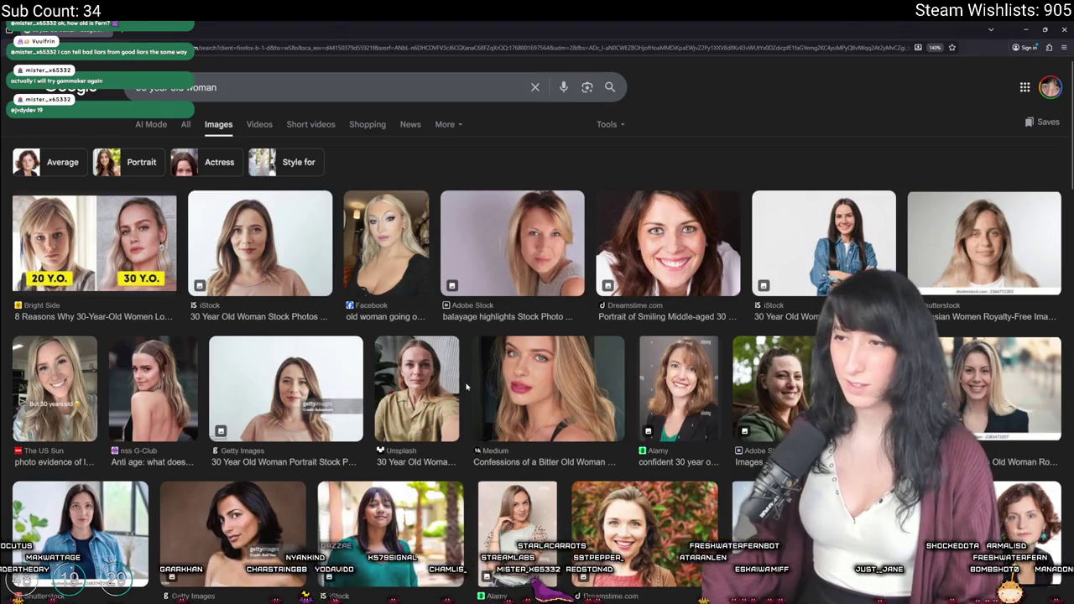
Preview the Medium, G-Club, Dreamstime, Shutterstock and dark-haired Pinterest image results.
{"action": "left_click", "coordinate": [499, 388]}
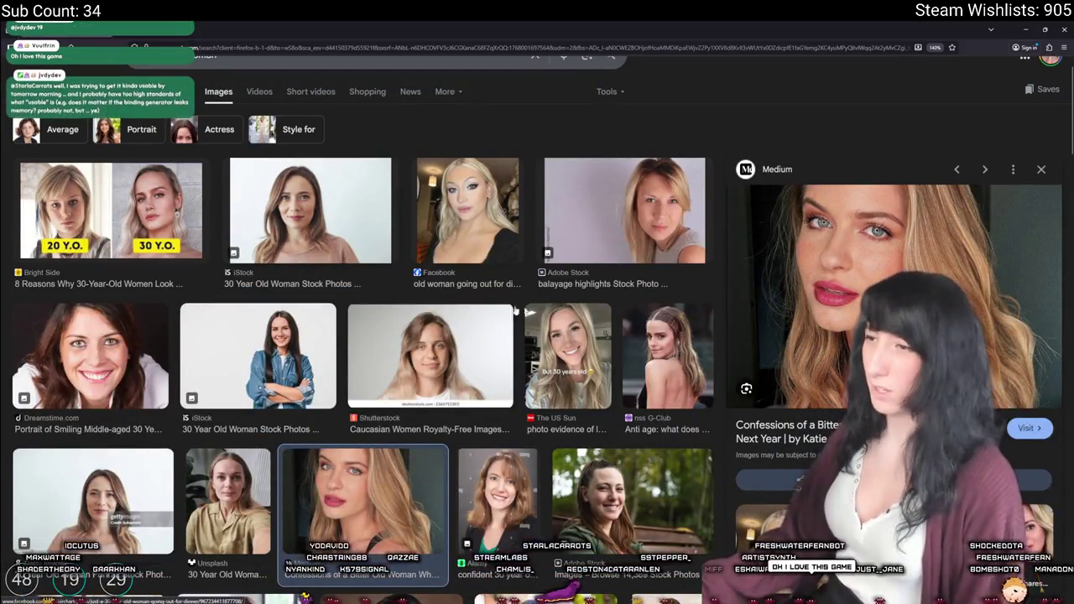
{"action": "left_click", "coordinate": [641, 312]}
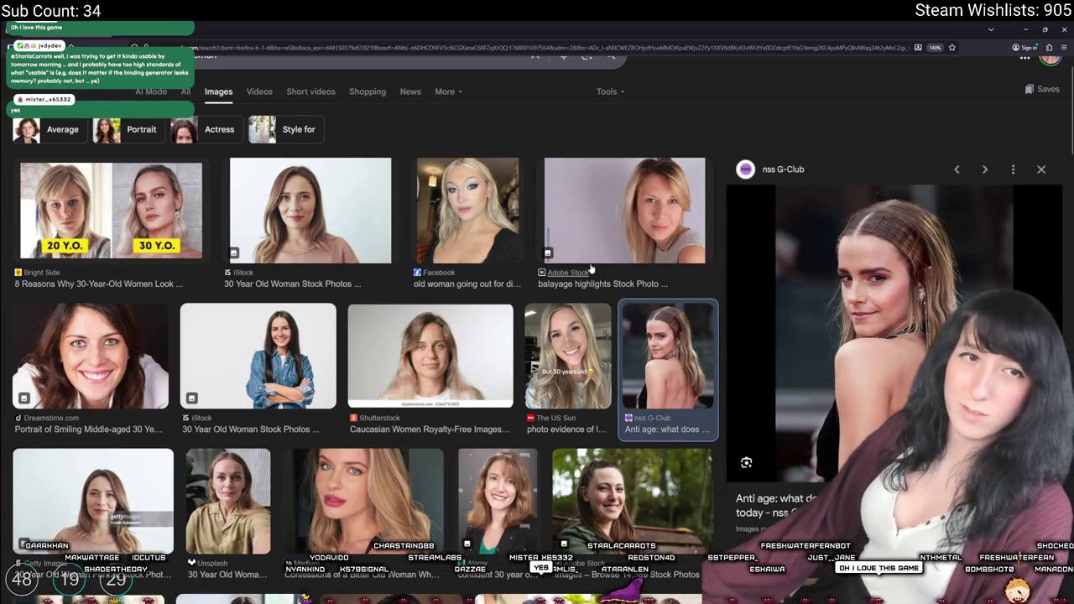
{"action": "scroll", "coordinate": [643, 181], "scroll_direction": "down", "scroll_amount": 3}
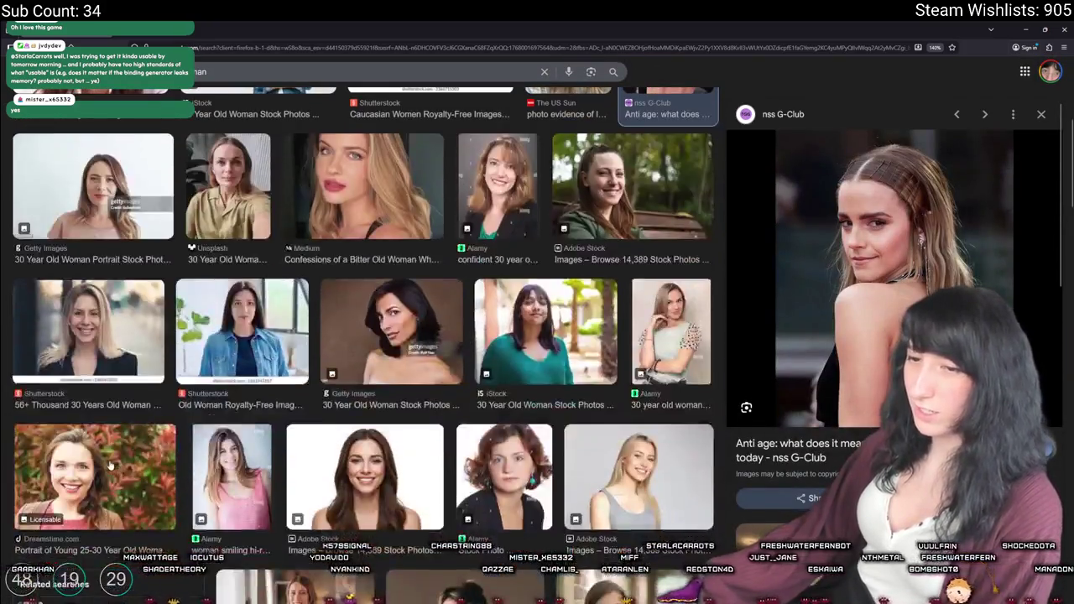
{"action": "left_click", "coordinate": [110, 467]}
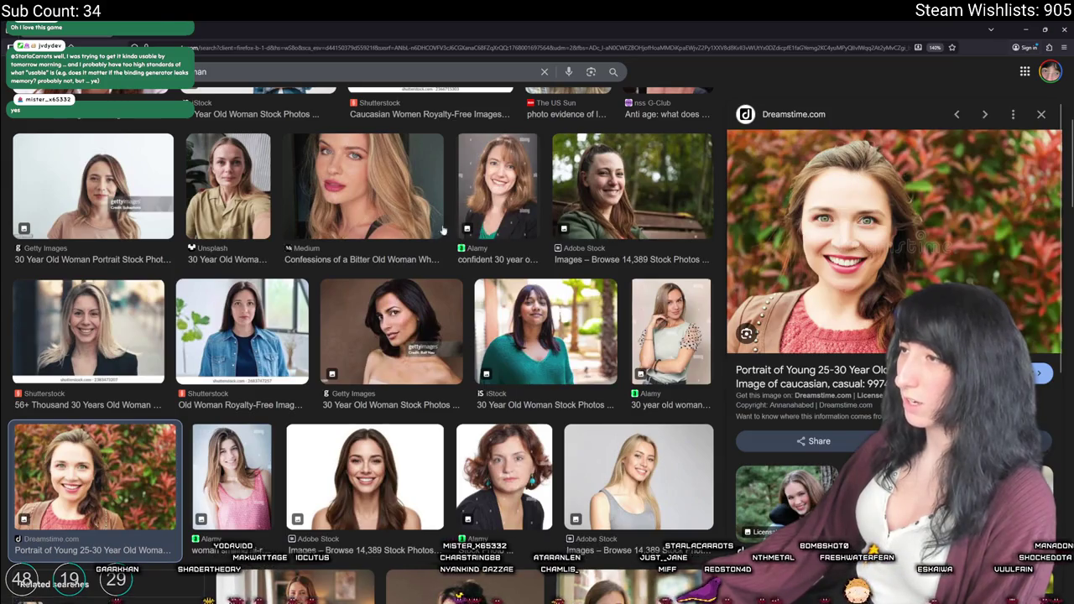
{"action": "left_click", "coordinate": [244, 305]}
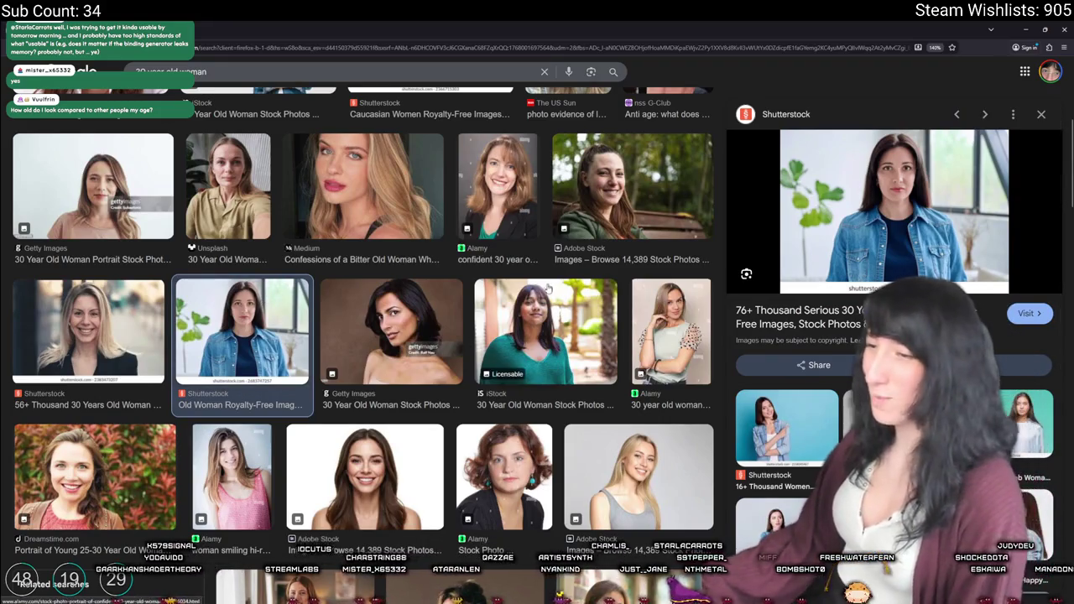
{"action": "scroll", "coordinate": [382, 257], "scroll_direction": "down", "scroll_amount": 2}
{"action": "scroll", "coordinate": [382, 256], "scroll_direction": "down", "scroll_amount": 1}
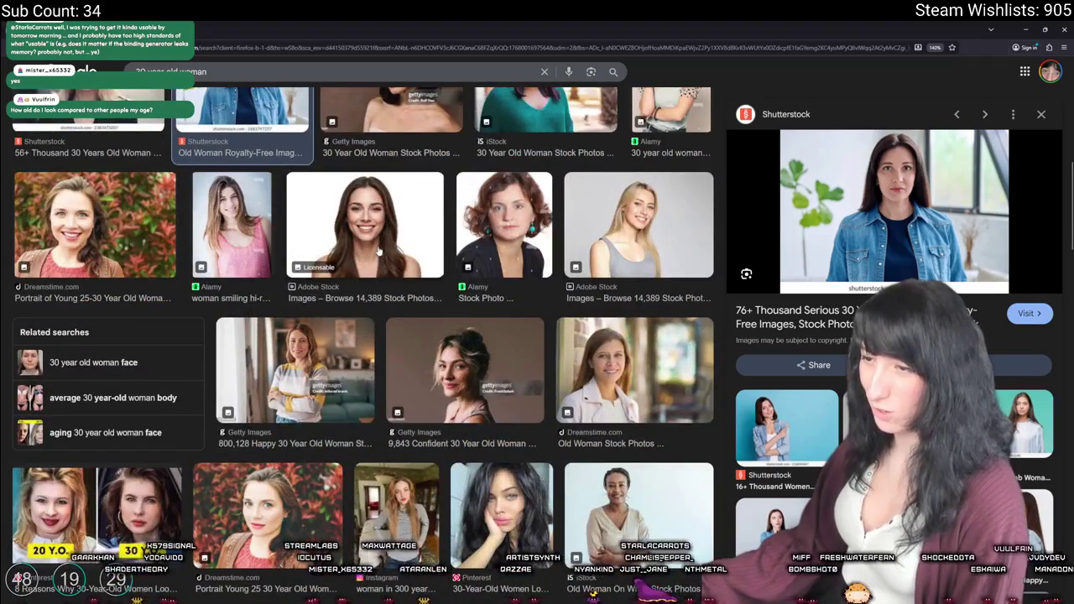
{"action": "left_click", "coordinate": [497, 496]}
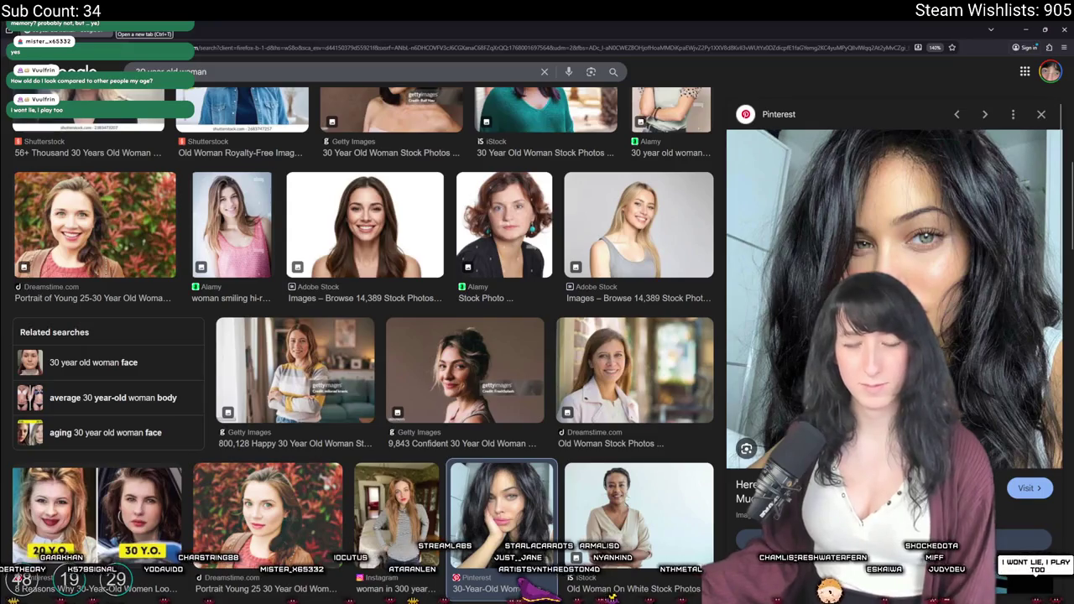
Open and close a blank tab, returning to the GMEXT-Steamworks wiki.
{"action": "left_click", "coordinate": [122, 25]}
{"action": "key", "text": "ctrl+w"}
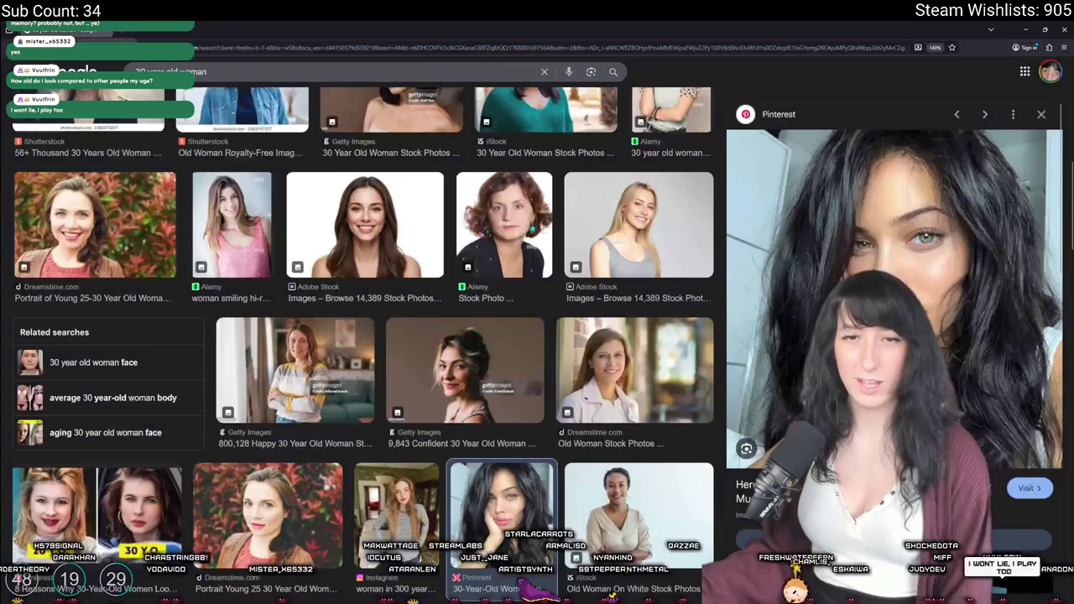
{"action": "key", "text": "ctrl+w"}
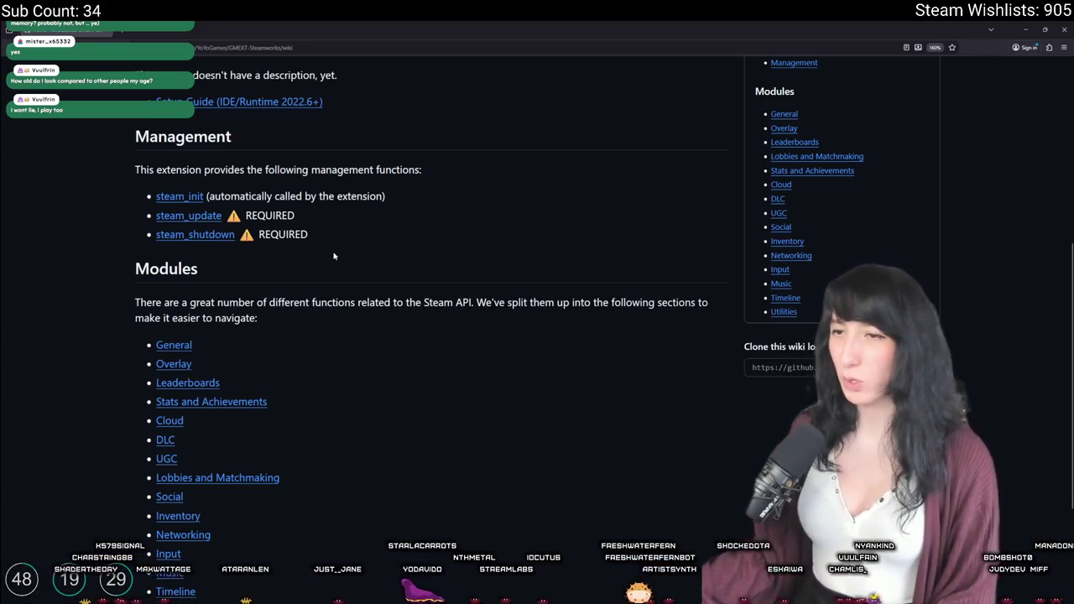
{"action": "scroll", "coordinate": [314, 329], "scroll_direction": "down", "scroll_amount": 1}
{"action": "scroll", "coordinate": [323, 319], "scroll_direction": "down", "scroll_amount": 2}
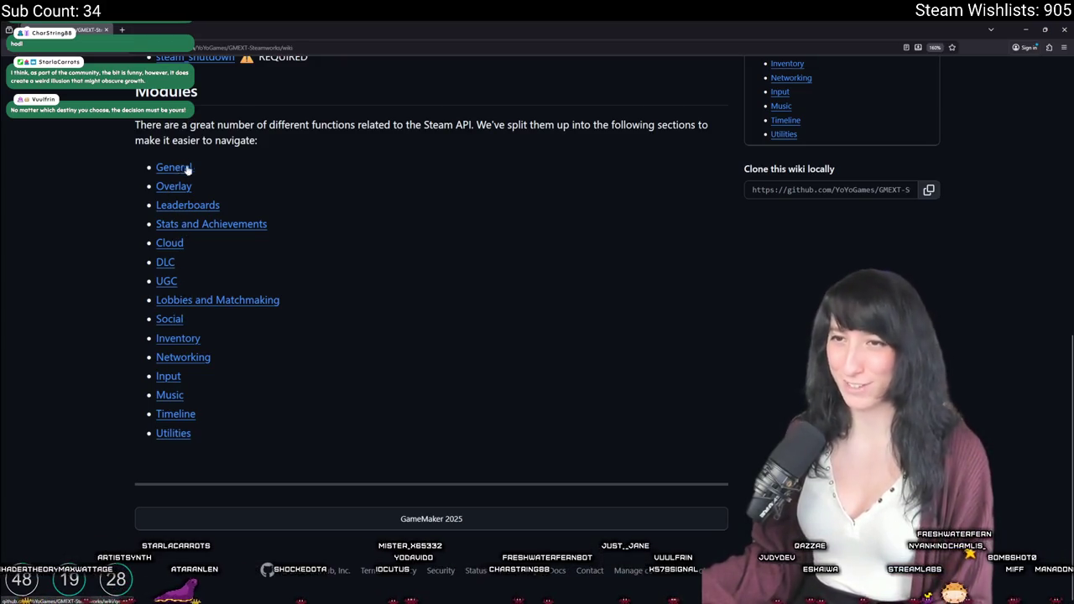
{"action": "scroll", "coordinate": [185, 170], "scroll_direction": "up", "scroll_amount": 1}
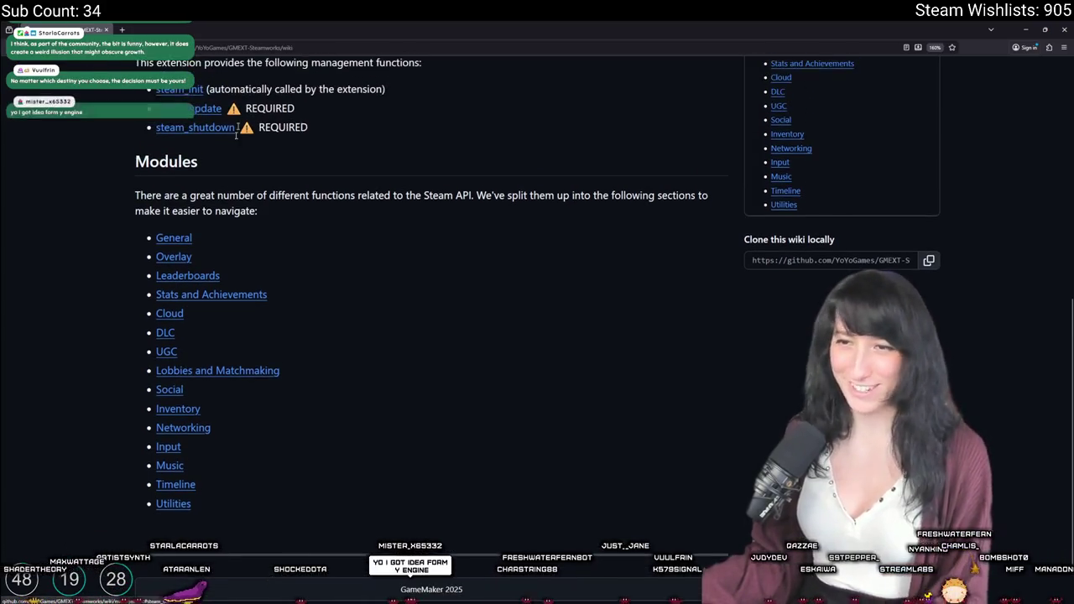
{"action": "left_click", "coordinate": [168, 393]}
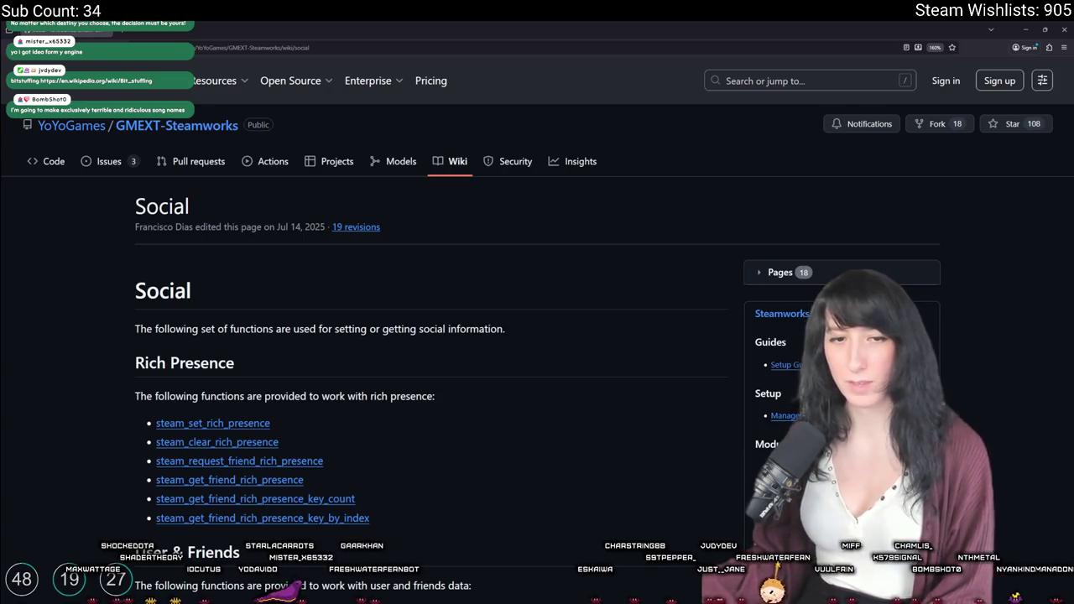
Jump to steam_get_friends on the Social page and open its STEAMWORKS_FRIENDS_FLAGS link in a new tab.
{"action": "scroll", "coordinate": [225, 267], "scroll_direction": "down", "scroll_amount": 4}
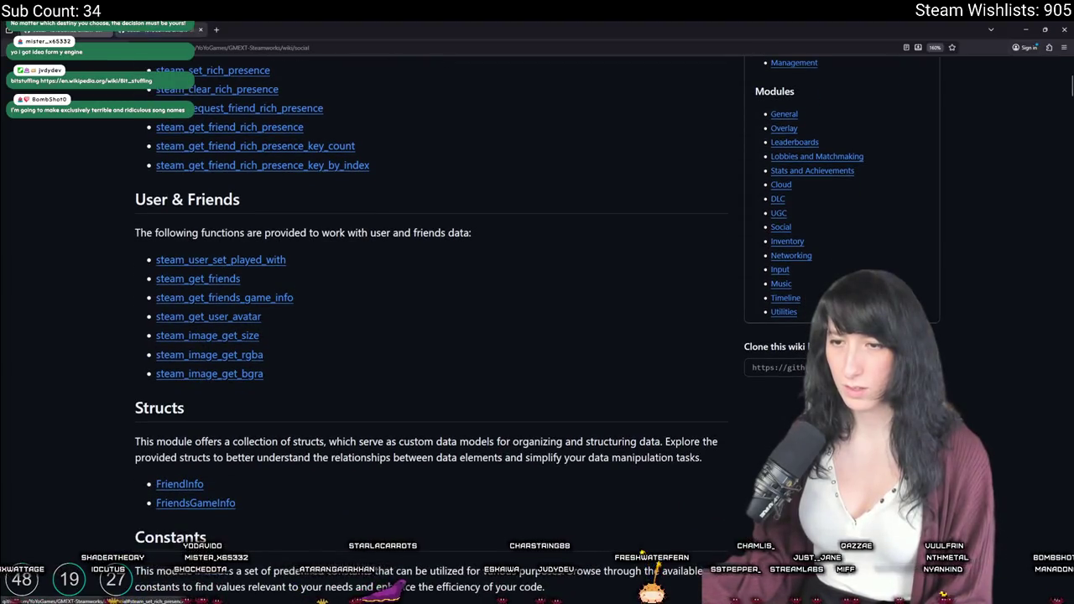
{"action": "left_click", "coordinate": [200, 278]}
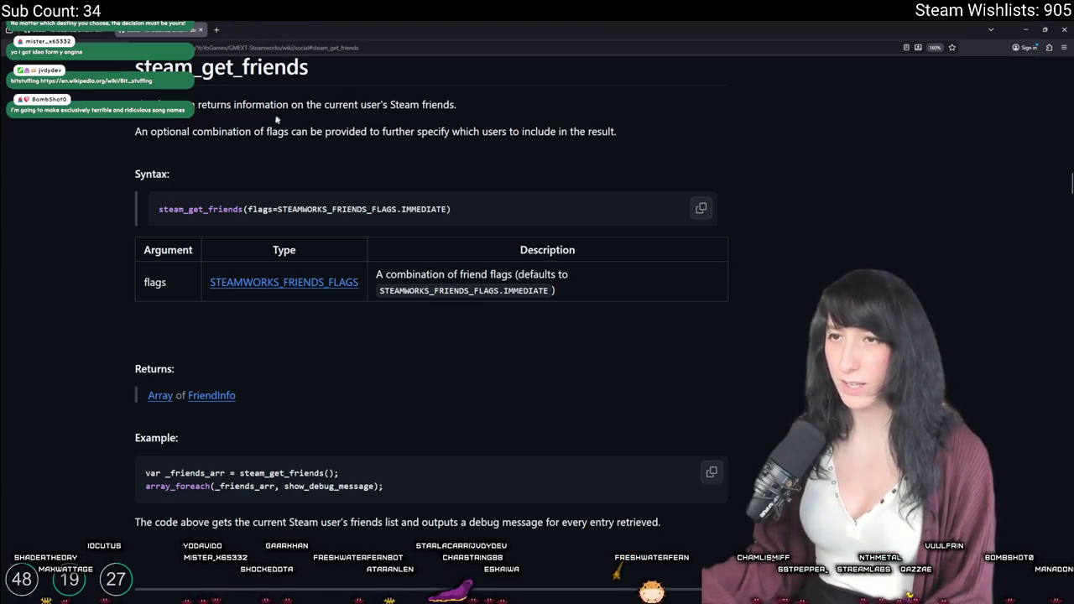
{"action": "scroll", "coordinate": [510, 224], "scroll_direction": "down", "scroll_amount": 4}
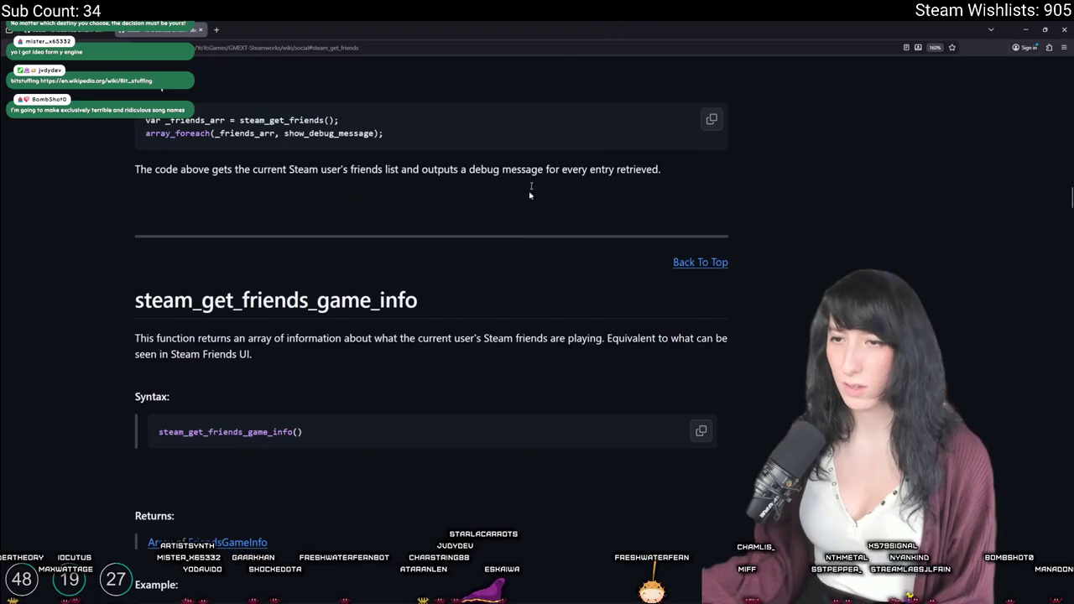
{"action": "scroll", "coordinate": [542, 149], "scroll_direction": "up", "scroll_amount": 4}
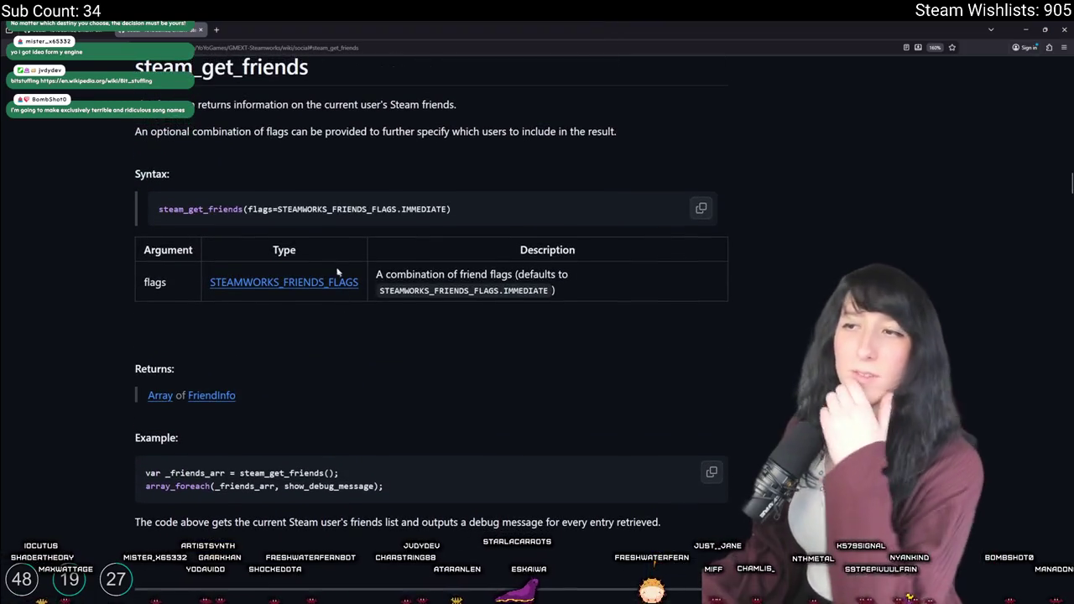
{"action": "left_click", "coordinate": [285, 283]}
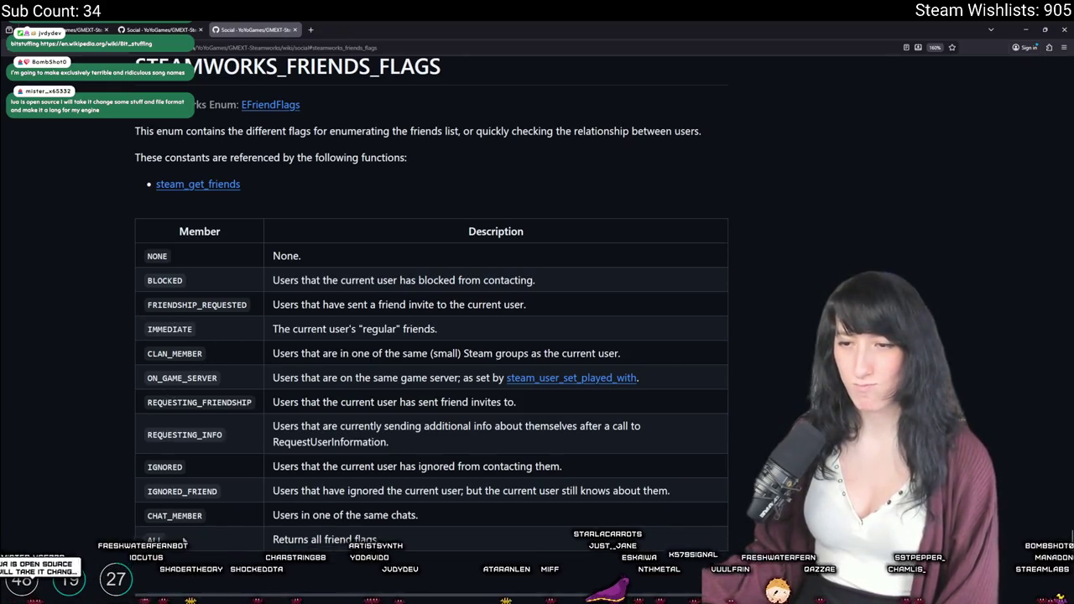
Look over the STEAMWORKS_FRIENDS_FLAGS enum, then go back to the User & Friends function list.
{"action": "scroll", "coordinate": [183, 541], "scroll_direction": "down", "scroll_amount": 2}
{"action": "scroll", "coordinate": [173, 524], "scroll_direction": "up", "scroll_amount": 3}
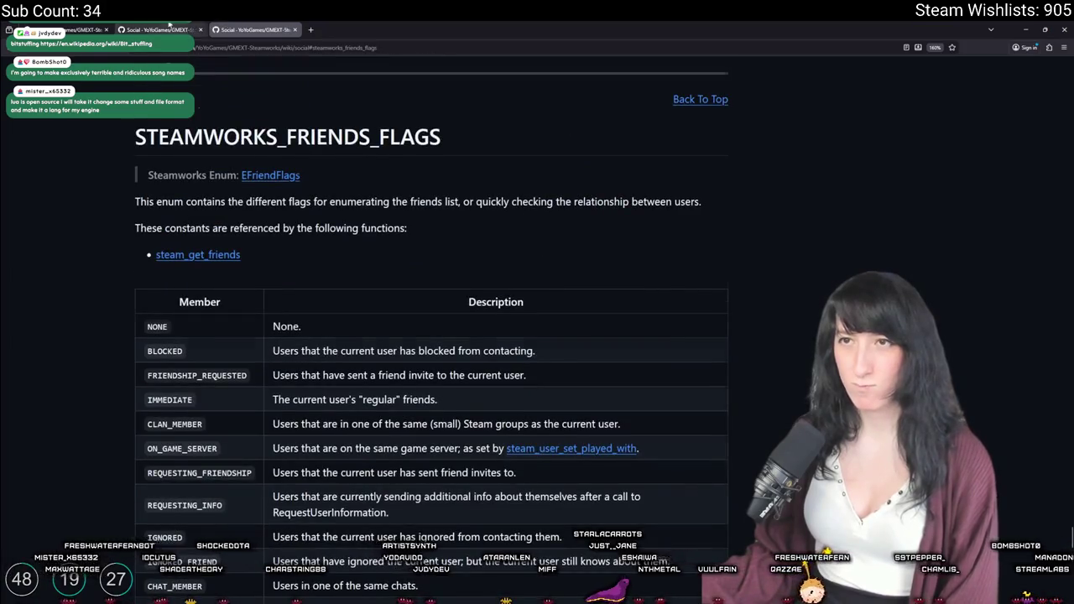
{"action": "key", "text": "alt+Left"}
{"action": "key", "text": "alt+Left"}
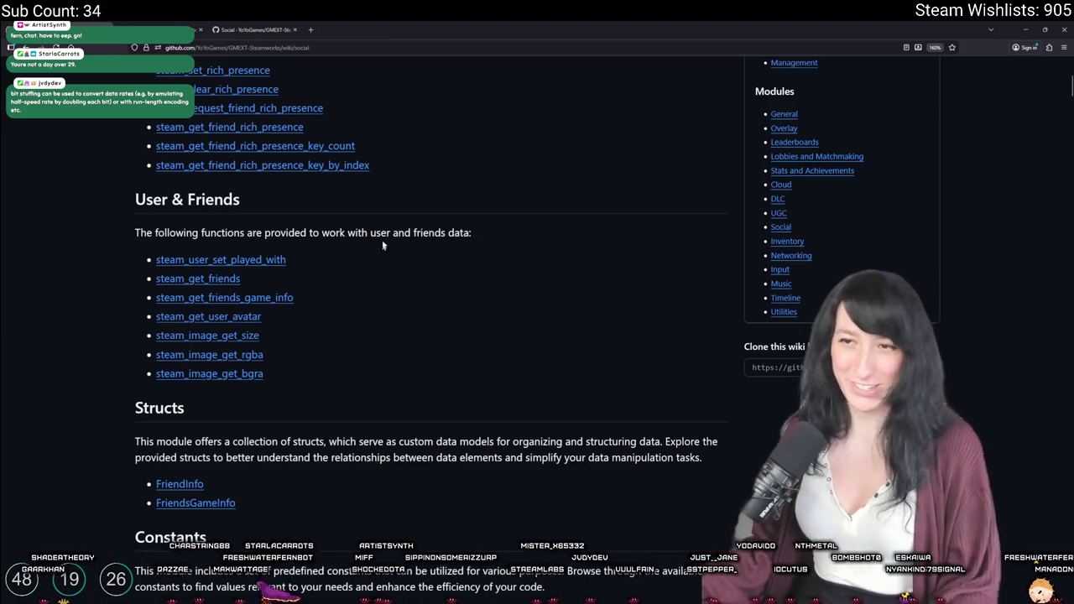
Open the steam_get_friends_game_info documentation in its own tab, closing a stray docs page.
{"action": "middle_click", "coordinate": [176, 71]}
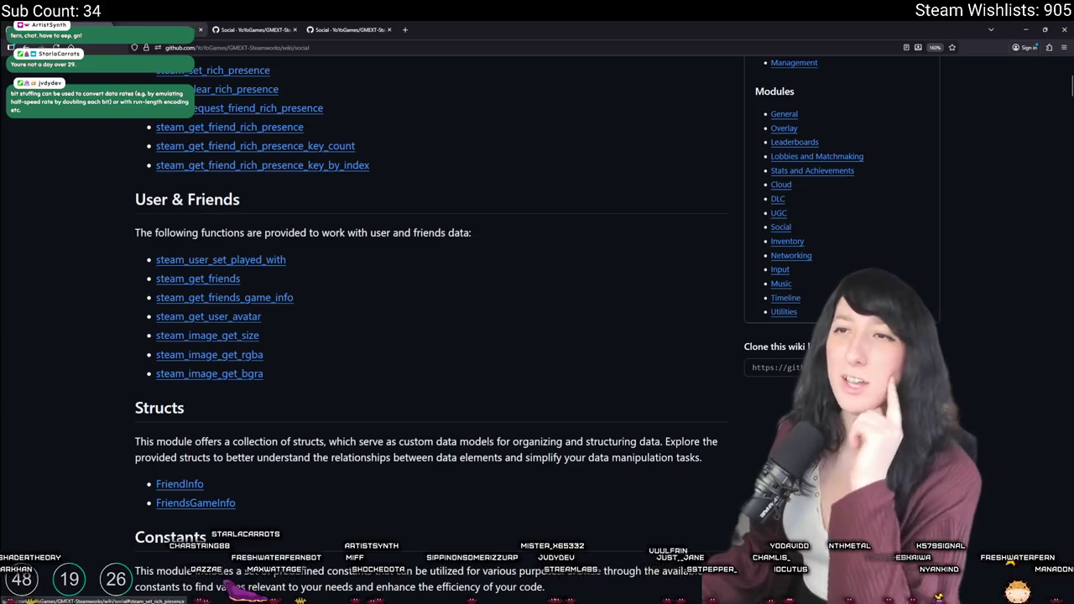
{"action": "left_click", "coordinate": [220, 259]}
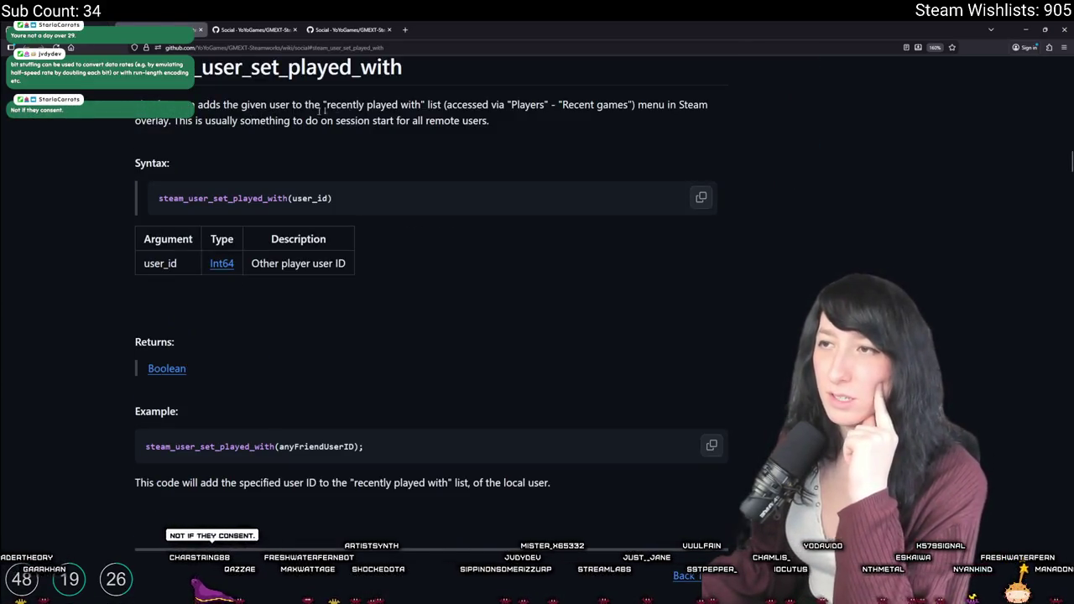
{"action": "left_click", "coordinate": [388, 30]}
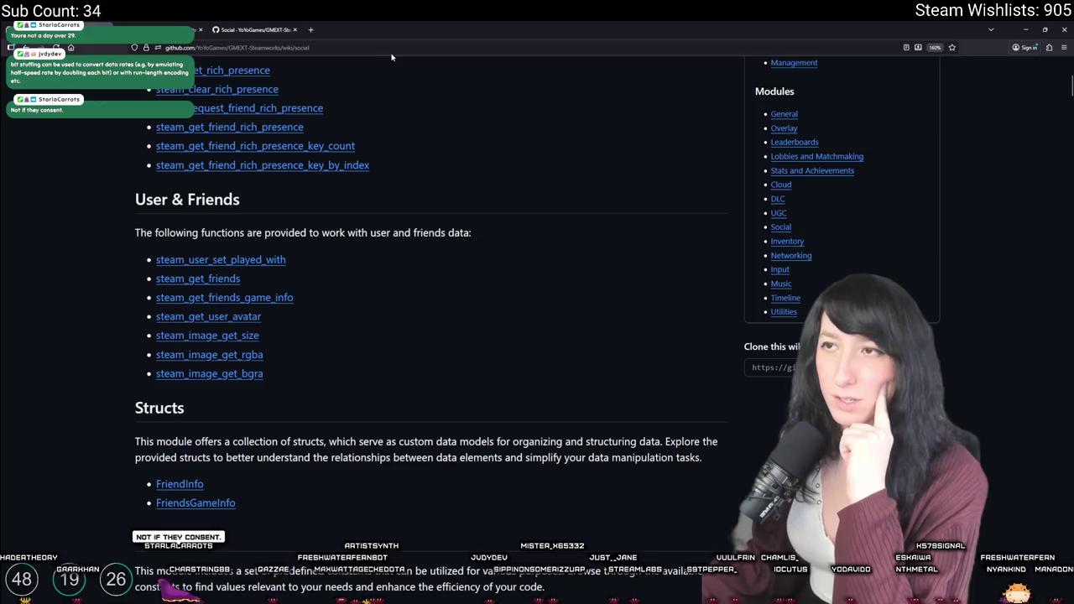
{"action": "middle_click", "coordinate": [218, 302]}
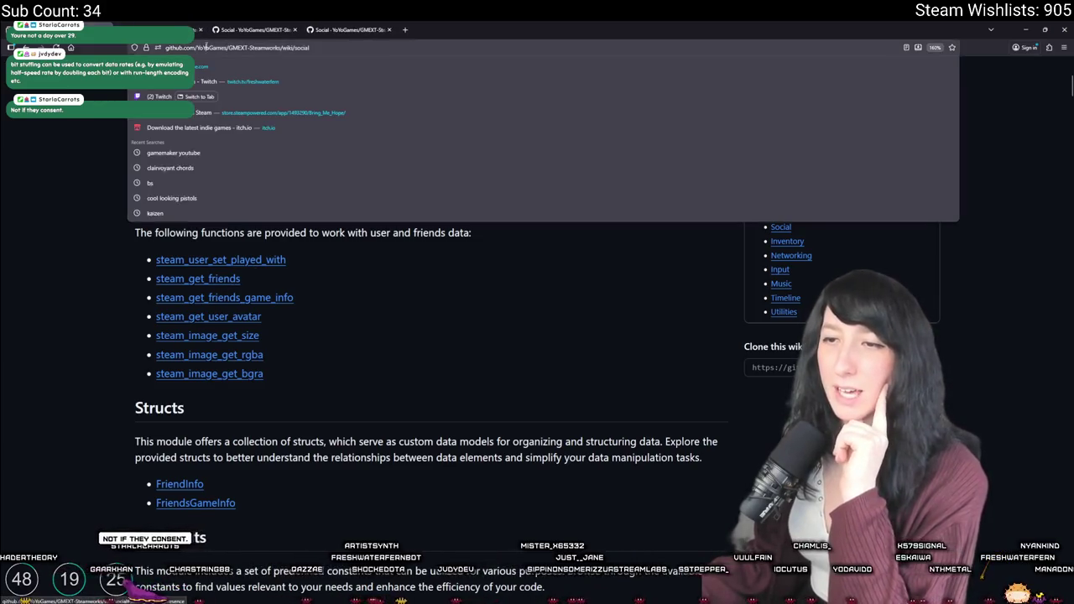
{"action": "key", "text": "ctrl+Tab"}
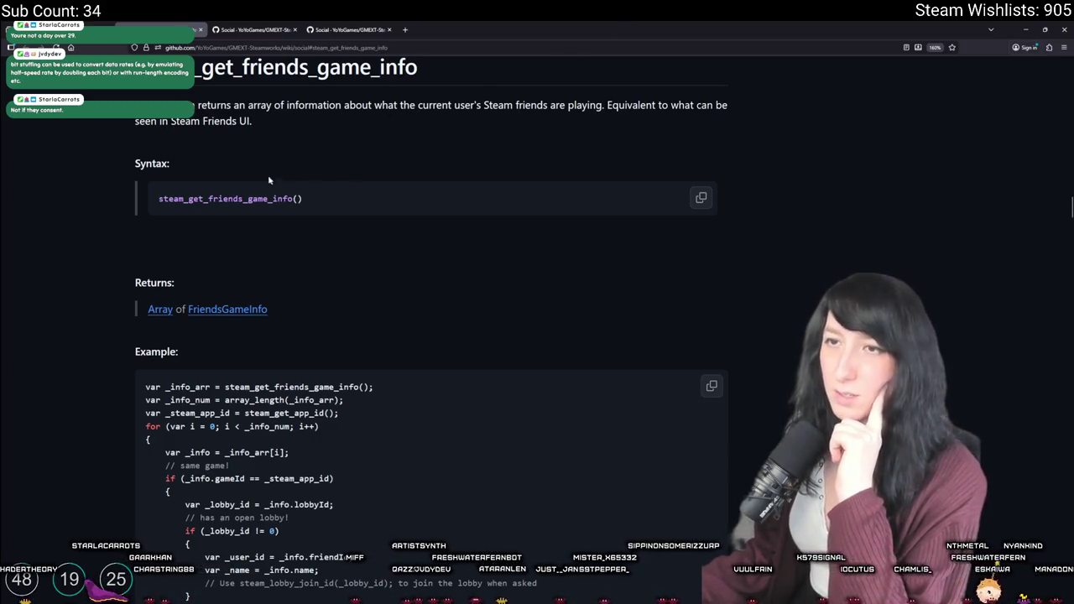
Select and copy the example loop that finds friends playing the same game.
{"action": "scroll", "coordinate": [190, 261], "scroll_direction": "down", "scroll_amount": 3}
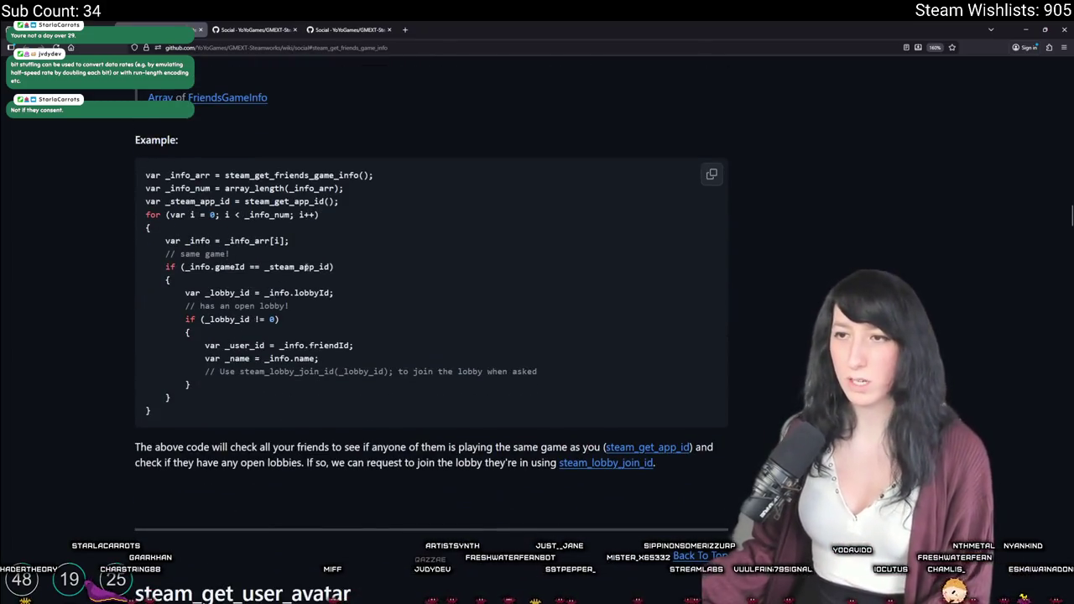
{"action": "left_click_drag", "start_coordinate": [330, 267], "coordinate": [271, 267]}
{"action": "left_click_drag", "start_coordinate": [181, 410], "coordinate": [154, 165]}
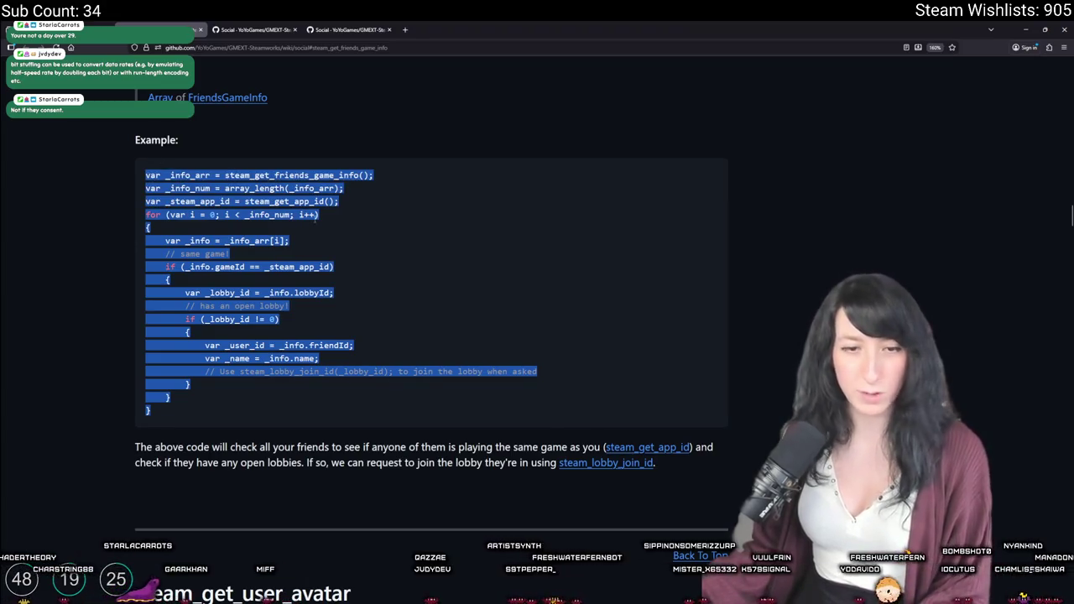
{"action": "left_click", "coordinate": [461, 173]}
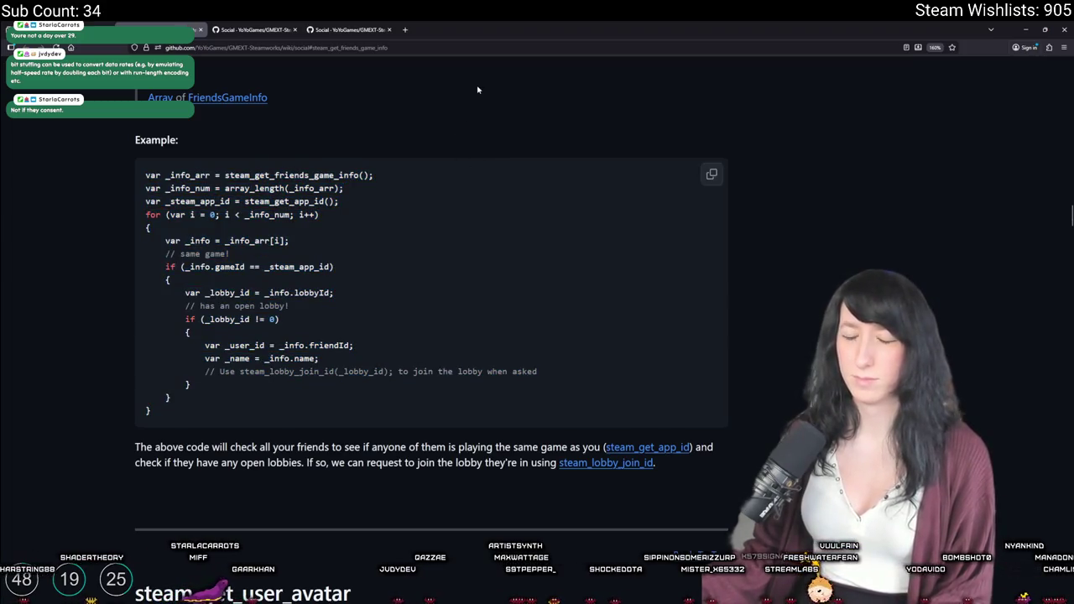
{"action": "scroll", "coordinate": [434, 205], "scroll_direction": "down", "scroll_amount": 2}
{"action": "scroll", "coordinate": [434, 206], "scroll_direction": "up", "scroll_amount": 2}
{"action": "scroll", "coordinate": [433, 206], "scroll_direction": "down", "scroll_amount": 5}
{"action": "scroll", "coordinate": [317, 180], "scroll_direction": "up", "scroll_amount": 2}
{"action": "scroll", "coordinate": [317, 180], "scroll_direction": "up", "scroll_amount": 5}
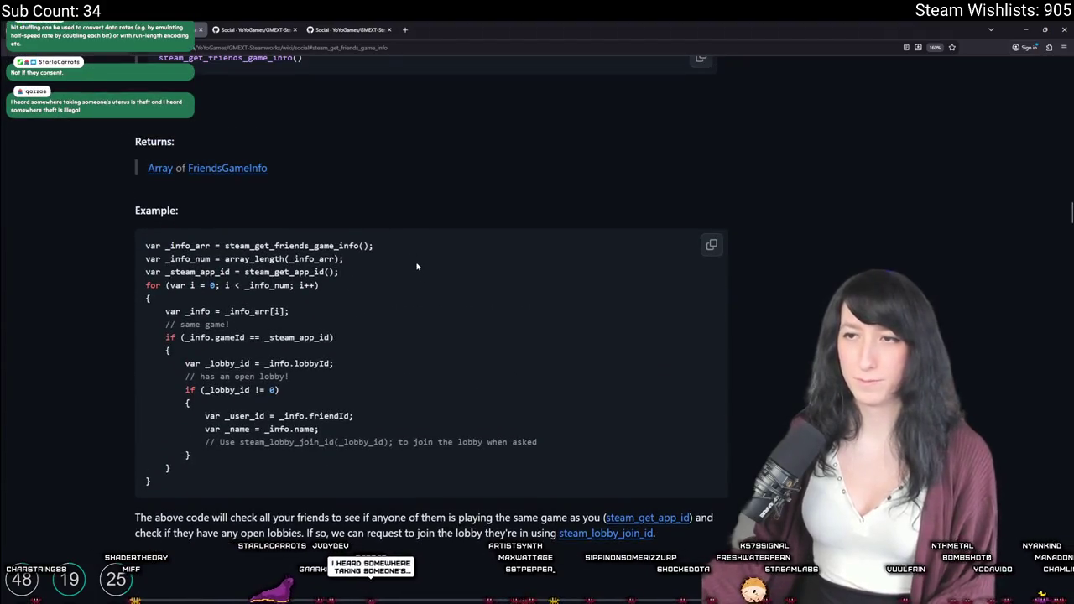
{"action": "right_click", "coordinate": [416, 265]}
{"action": "left_click", "coordinate": [397, 266]}
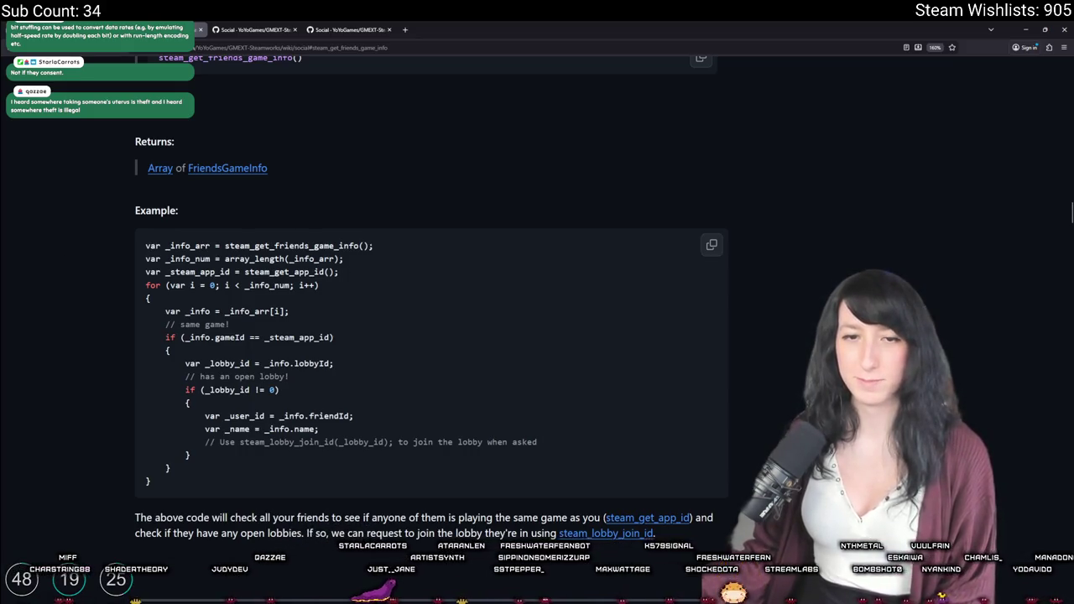
Back in GameMaker, paste the copied example at line 73 and undo it.
{"action": "key", "text": "alt+Tab"}
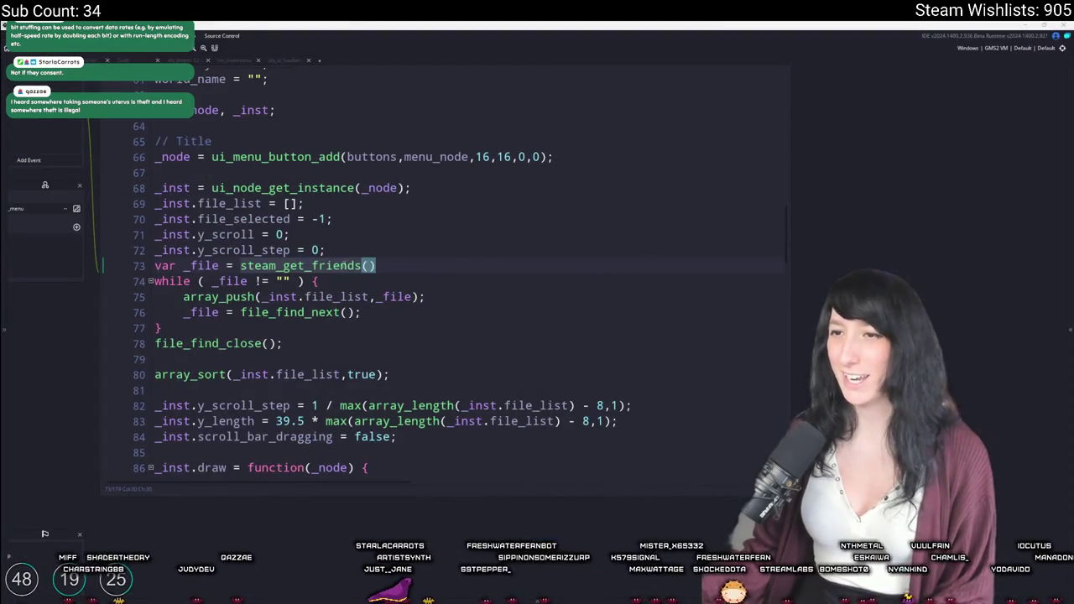
{"action": "key", "text": "ctrl+v"}
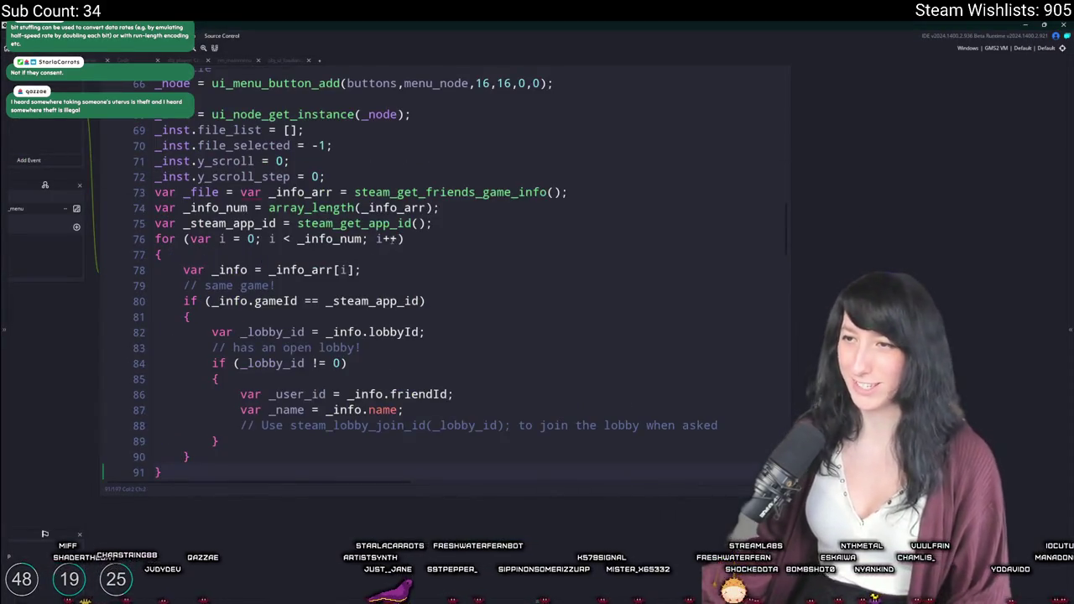
{"action": "key", "text": "ctrl+z"}
{"action": "scroll", "coordinate": [335, 270], "scroll_direction": "up", "scroll_amount": 1}
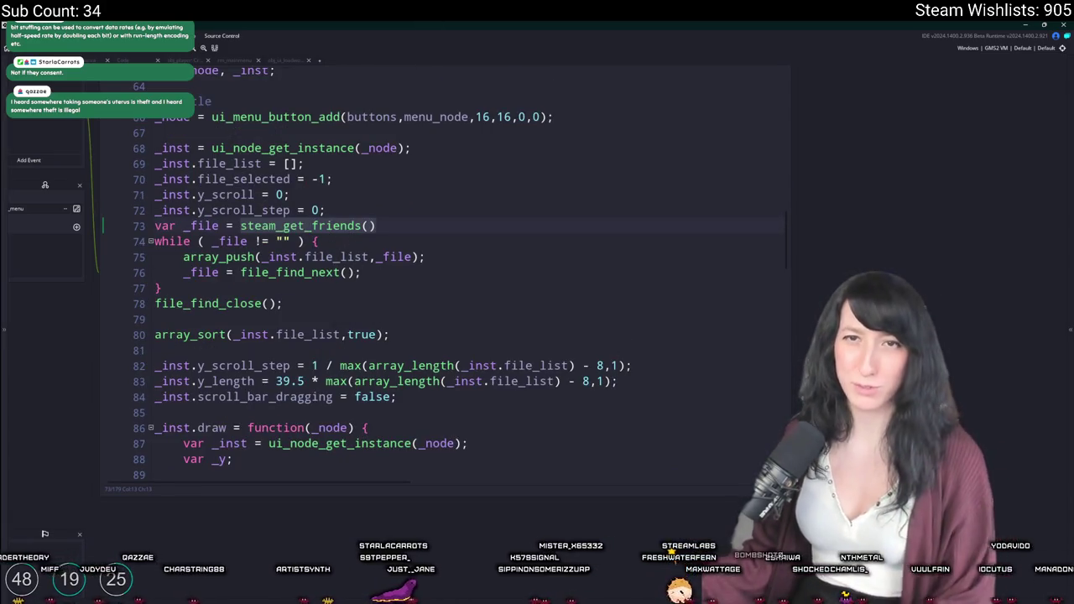
Find obj_steam with the asset search and open its Create event.
{"action": "left_click", "coordinate": [1068, 129]}
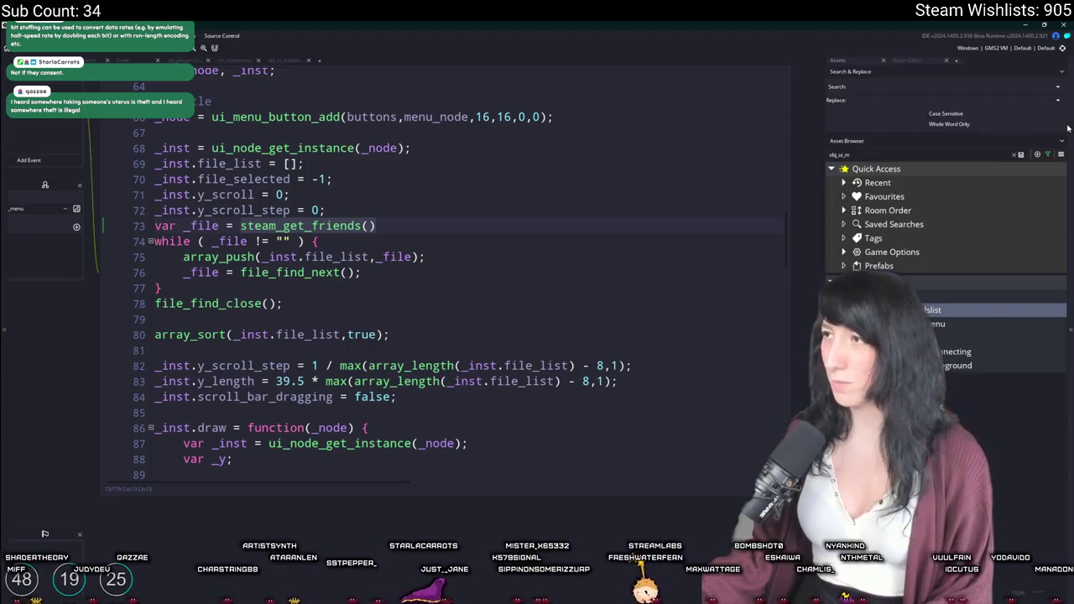
{"action": "left_click", "coordinate": [769, 150]}
{"action": "key", "text": "ctrl+t"}
{"action": "type", "text": "st"}
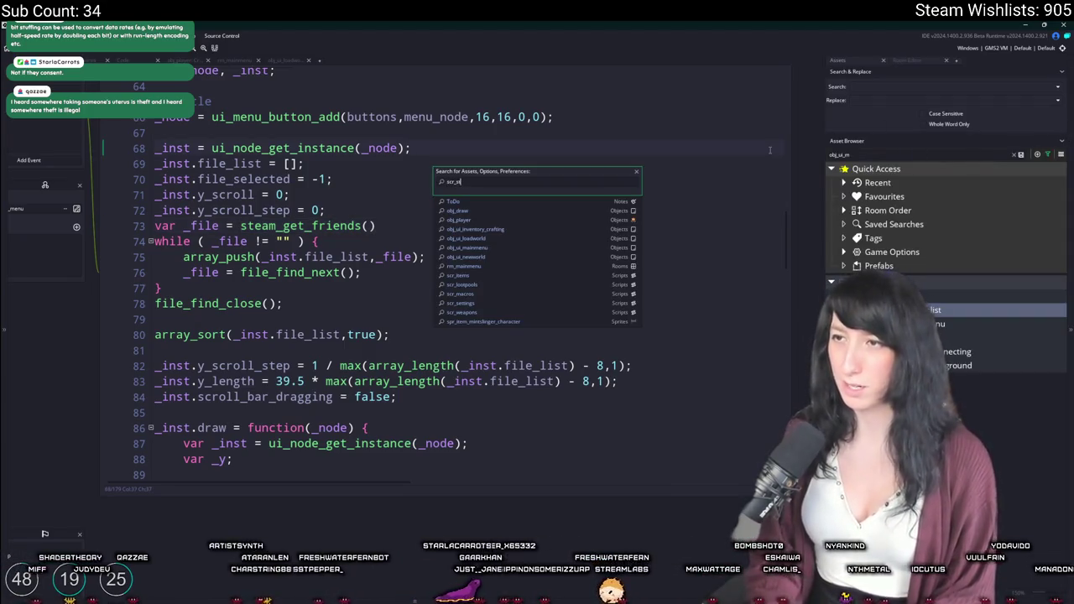
{"action": "key", "text": "BackSpace"}
{"action": "key", "text": "BackSpace"}
{"action": "key", "text": "BackSpace"}
{"action": "type", "text": "obj_"}
{"action": "key", "text": "Return"}
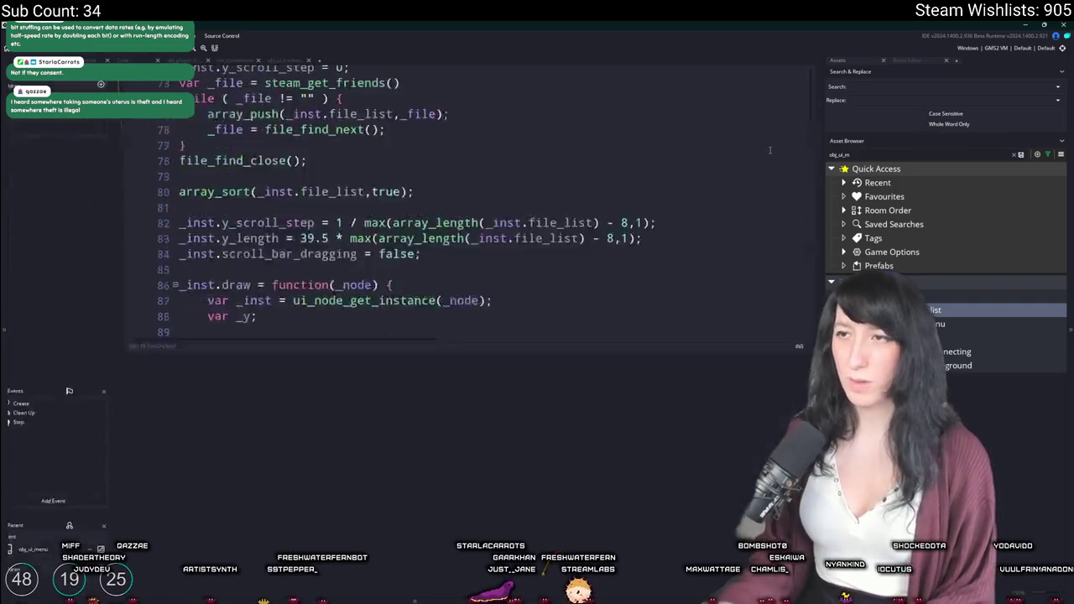
{"action": "left_click", "coordinate": [199, 228]}
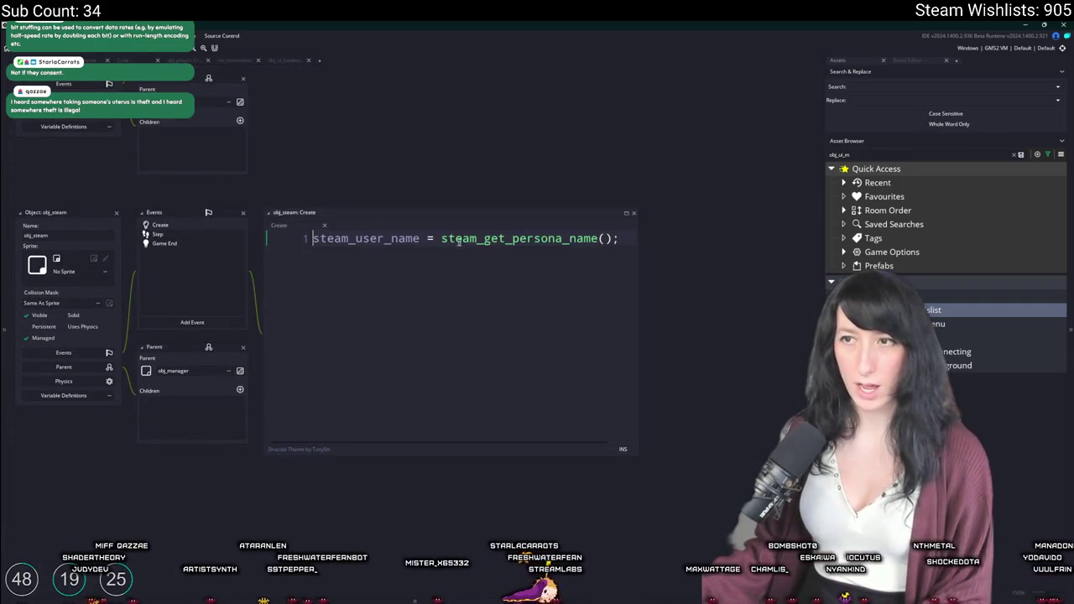
Add friends_list = []; and a friend_list_update function containing the pasted friends loop, indented one level.
{"action": "type", "text": "fr"}
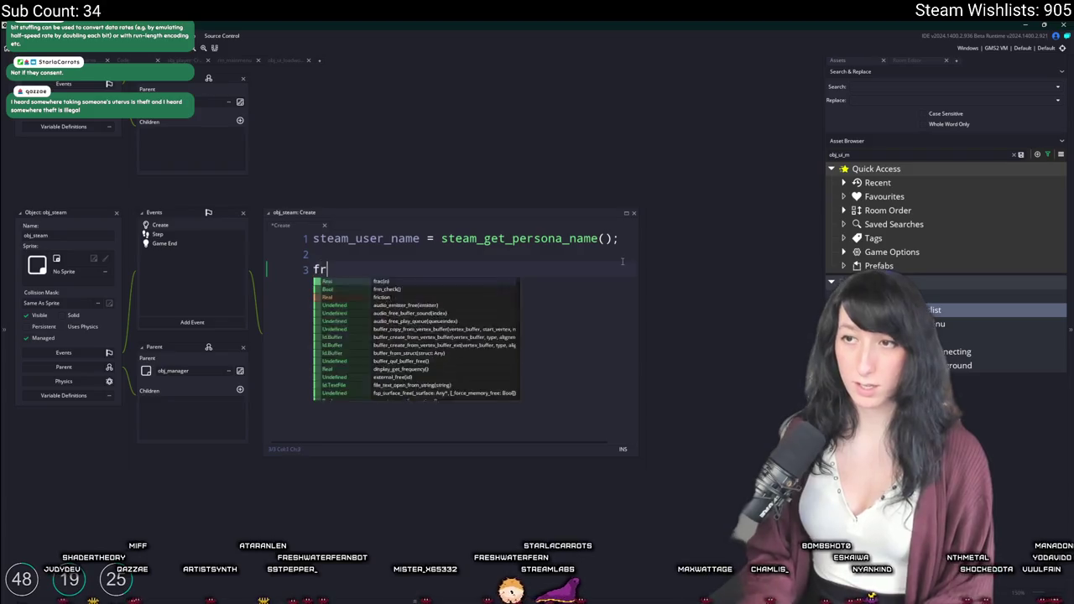
{"action": "type", "text": "iends_list = [];"}
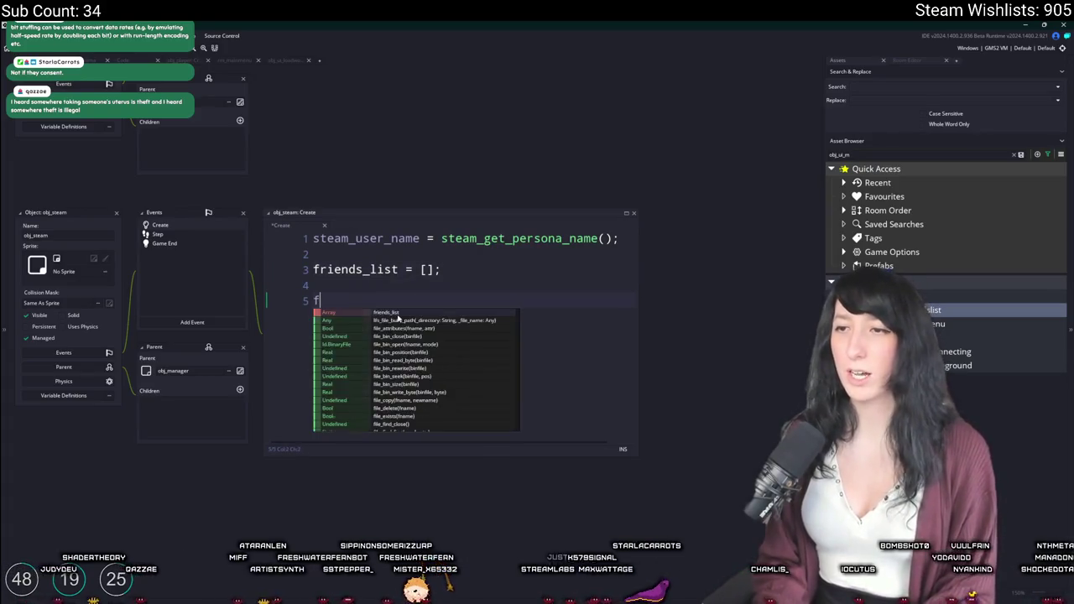
{"action": "key", "text": "BackSpace"}
{"action": "type", "text": "riend"}
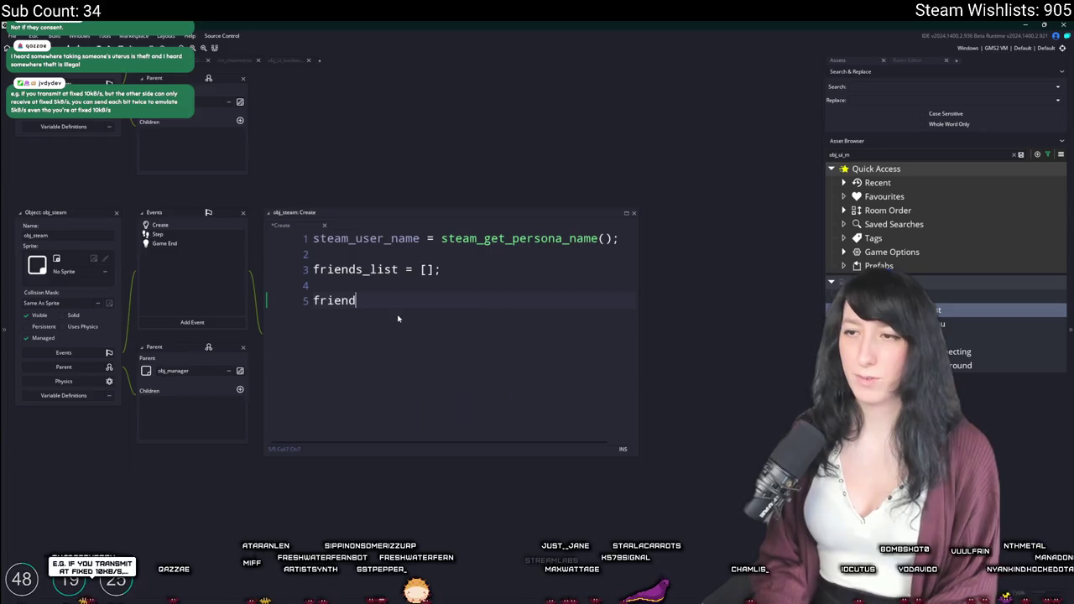
{"action": "type", "text": "_list_upda"}
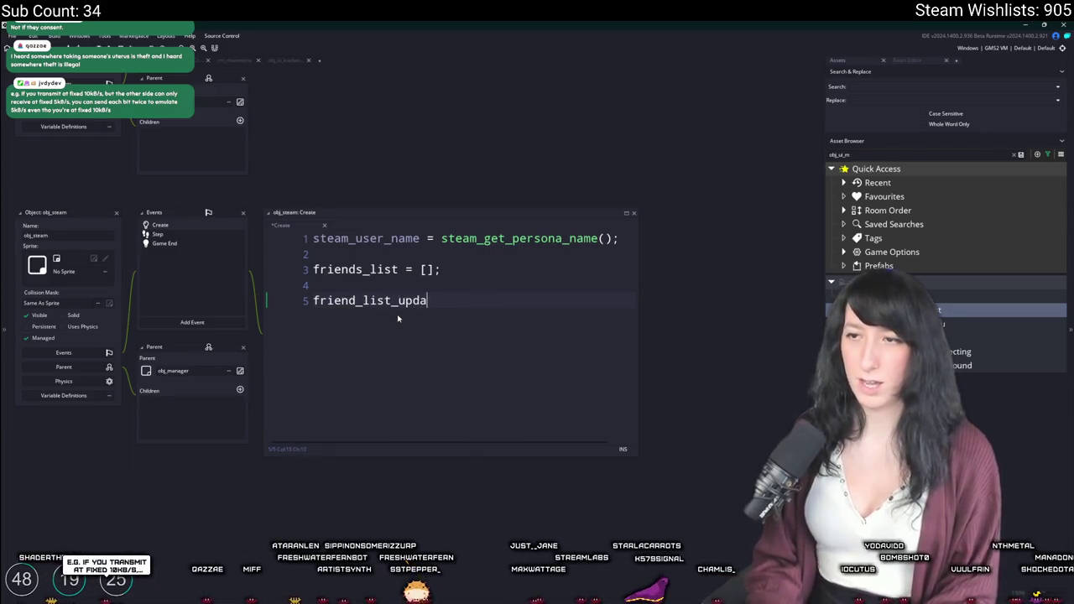
{"action": "type", "text": "te = function()"}
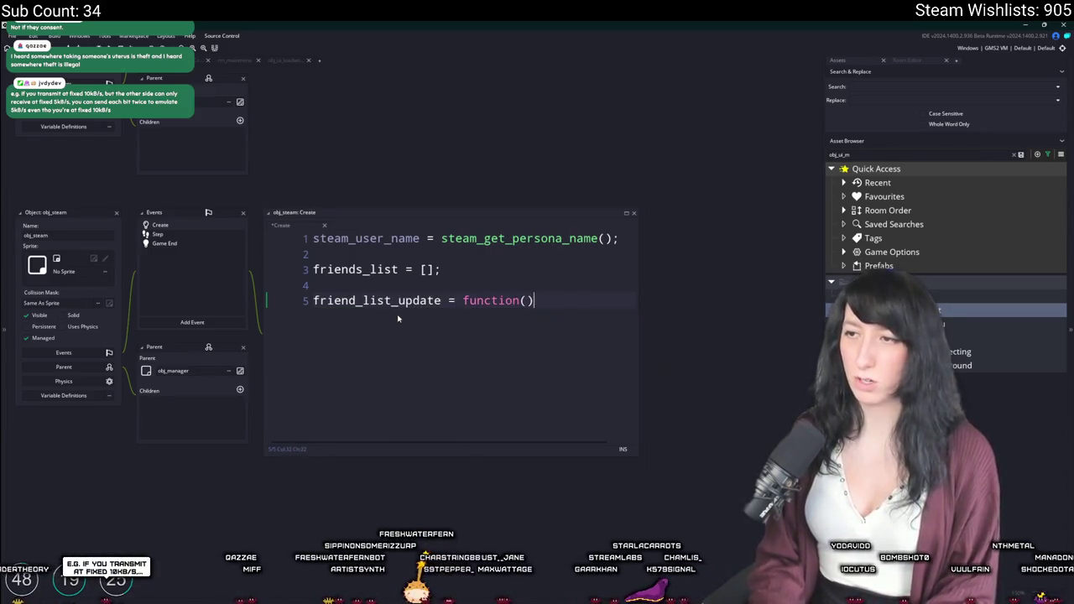
{"action": "key", "text": "ctrl+v"}
{"action": "scroll", "coordinate": [299, 338], "scroll_direction": "down", "scroll_amount": 1}
{"action": "mouse_move", "coordinate": [312, 370]}
{"action": "left_mouse_down"}
{"action": "mouse_move", "coordinate": [307, 335]}
{"action": "mouse_move", "coordinate": [593, 341]}
{"action": "left_mouse_up"}
{"action": "scroll", "coordinate": [307, 335], "scroll_direction": "up", "scroll_amount": 3}
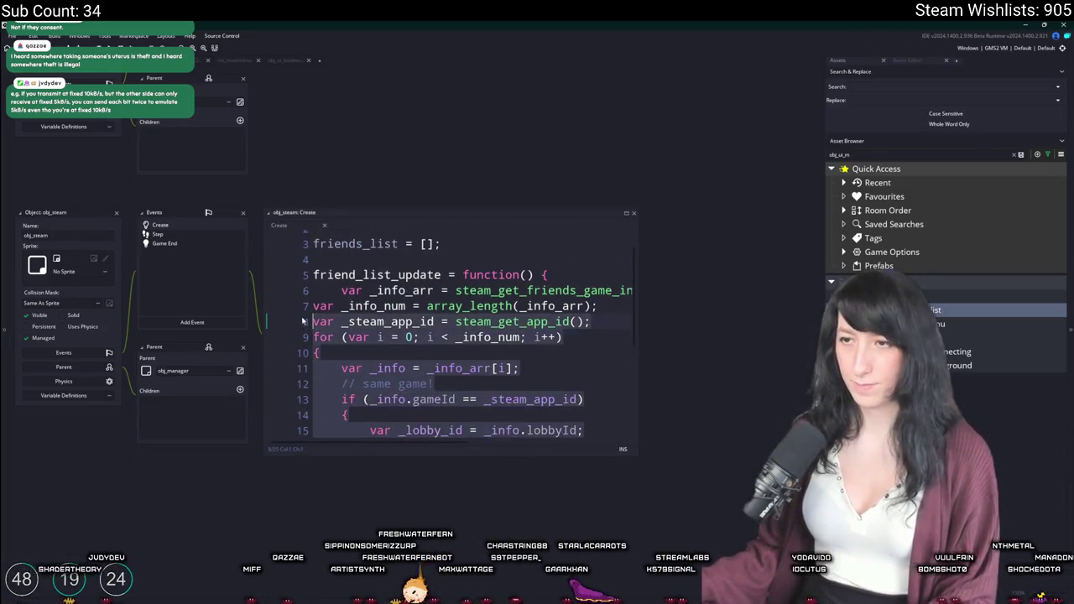
{"action": "key", "text": "Tab"}
{"action": "left_click", "coordinate": [555, 366]}
Enlarge the code editor and review the loop's same-game check and open-lobby comments.
{"action": "left_click", "coordinate": [553, 353]}
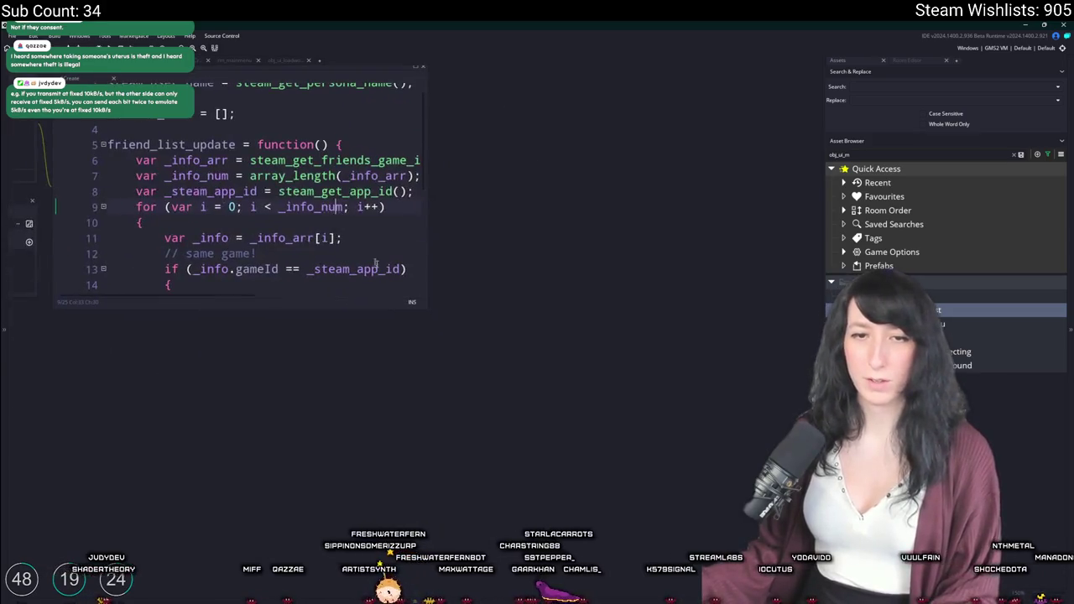
{"action": "left_click_drag", "start_coordinate": [427, 311], "coordinate": [654, 495]}
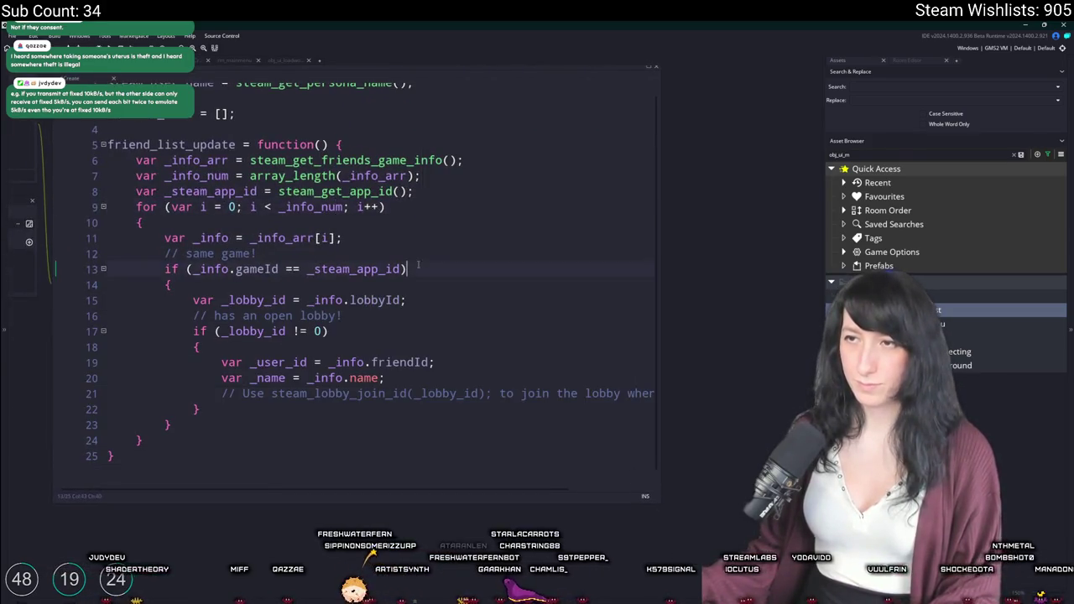
{"action": "key", "text": "Down"}
{"action": "key", "text": "Down"}
{"action": "key", "text": "Down"}
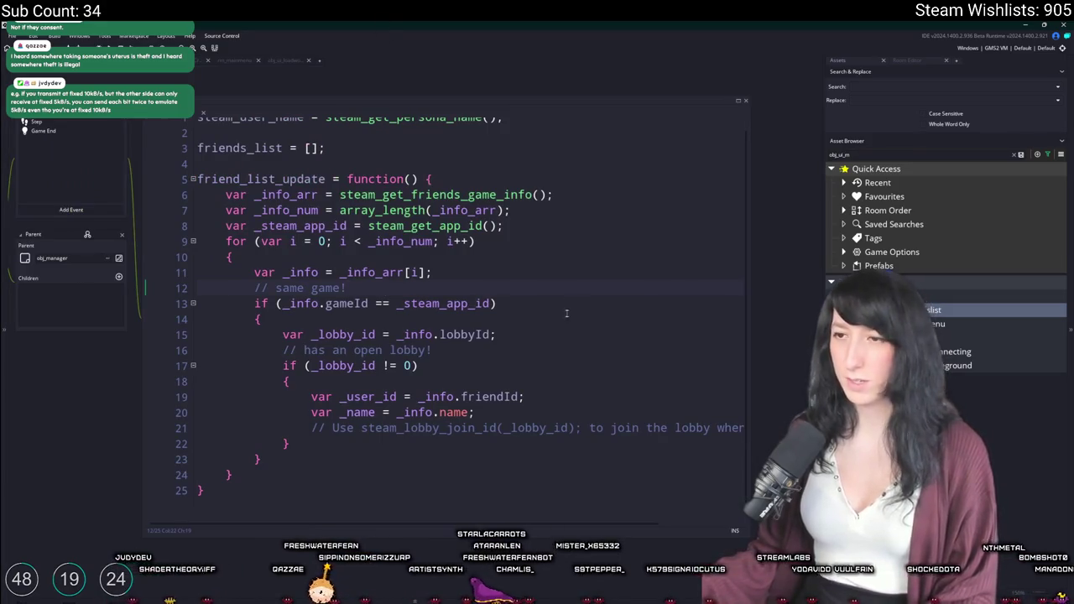
{"action": "scroll", "coordinate": [554, 332], "scroll_direction": "down", "scroll_amount": 1}
{"action": "left_click", "coordinate": [247, 339]}
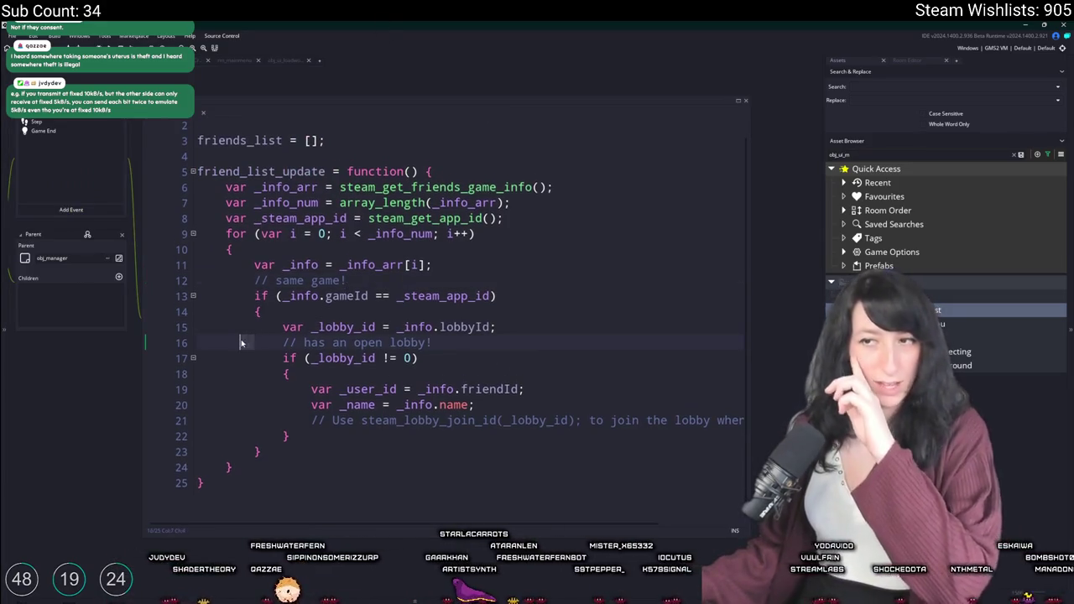
{"action": "left_click", "coordinate": [494, 296]}
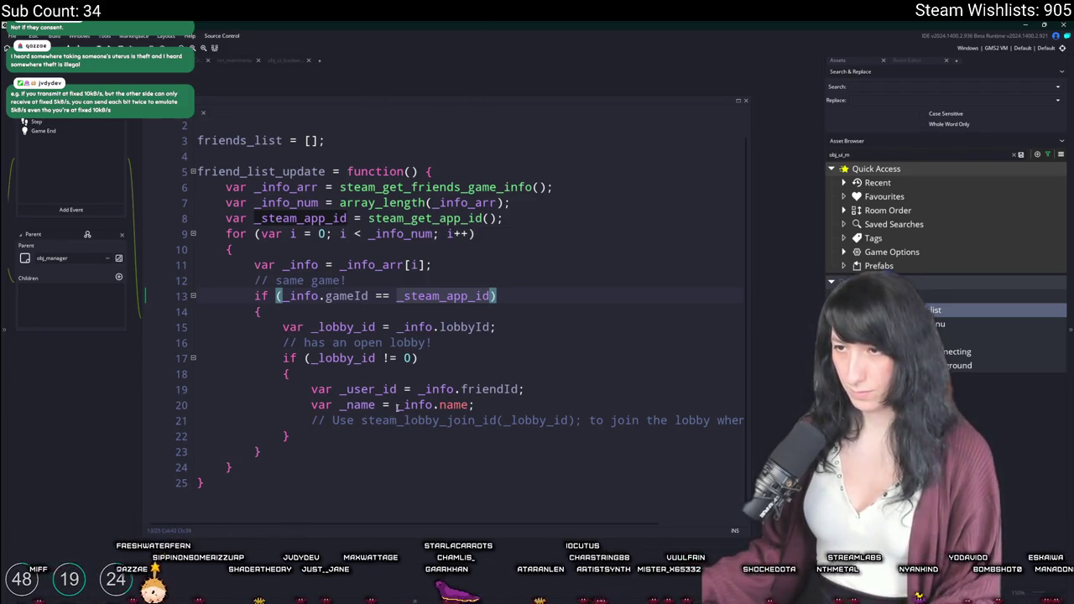
{"action": "left_click", "coordinate": [738, 421]}
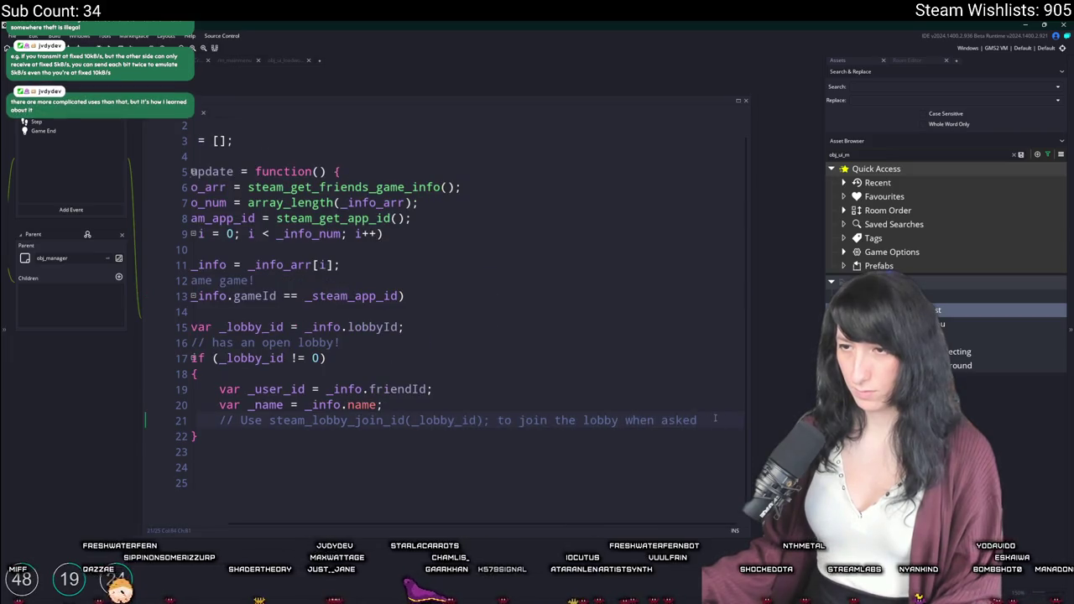
{"action": "left_click", "coordinate": [358, 167]}
{"action": "scroll", "coordinate": [358, 166], "scroll_direction": "up", "scroll_amount": 1}
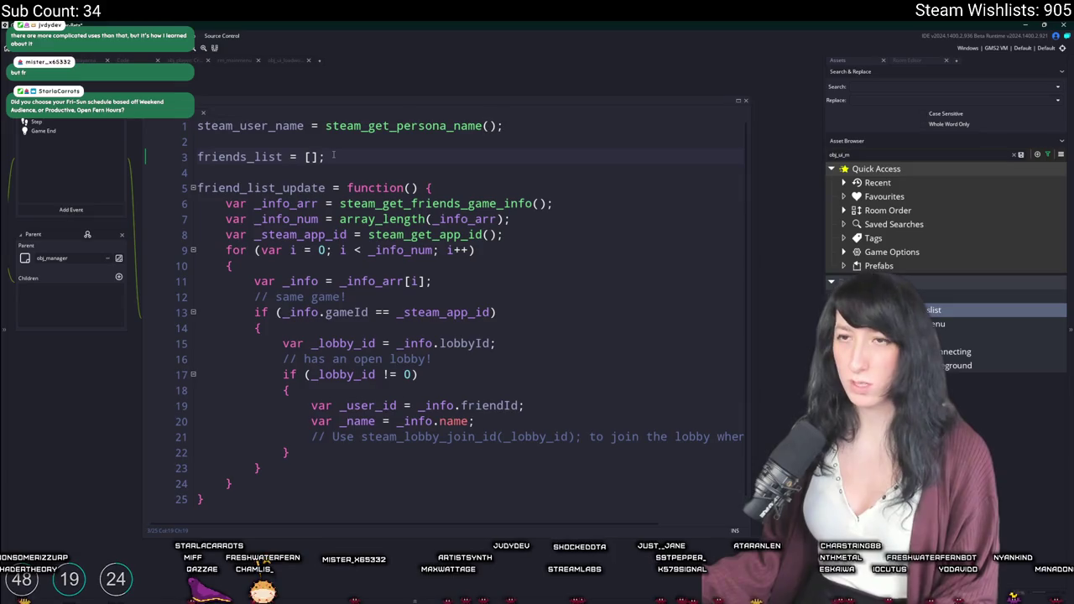
{"action": "scroll", "coordinate": [294, 336], "scroll_direction": "down", "scroll_amount": 1}
{"action": "left_click", "coordinate": [243, 493]}
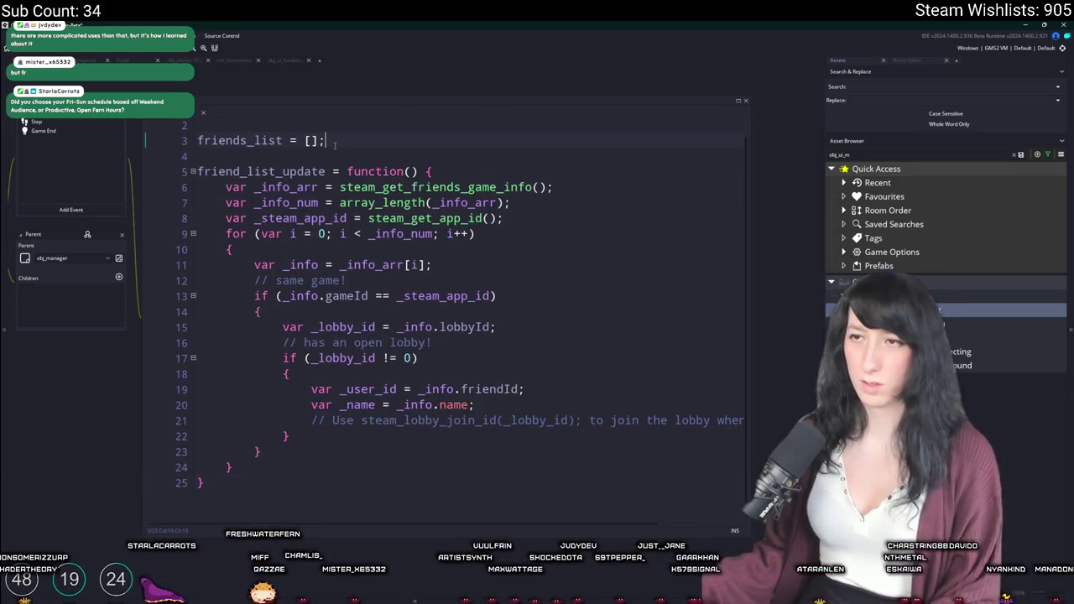
Insert a SteamFriend = function() { stub on a new line after friends_list.
{"action": "key", "text": "Return"}
{"action": "key", "text": "Return"}
{"action": "type", "text": "functionm"}
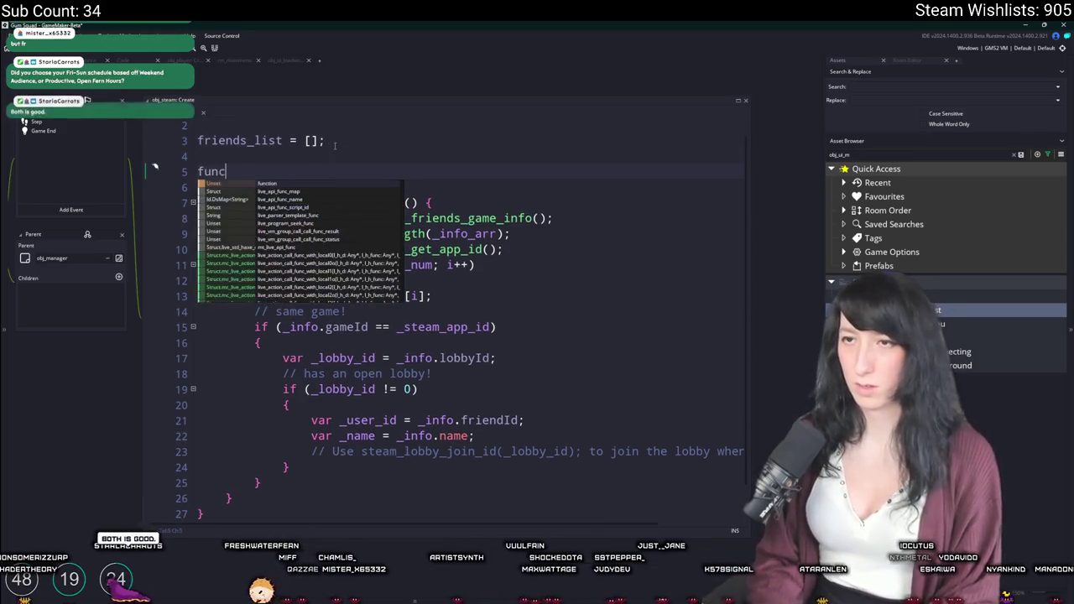
{"action": "key", "text": "BackSpace"}
{"action": "type", "text": "SteamFriend"}
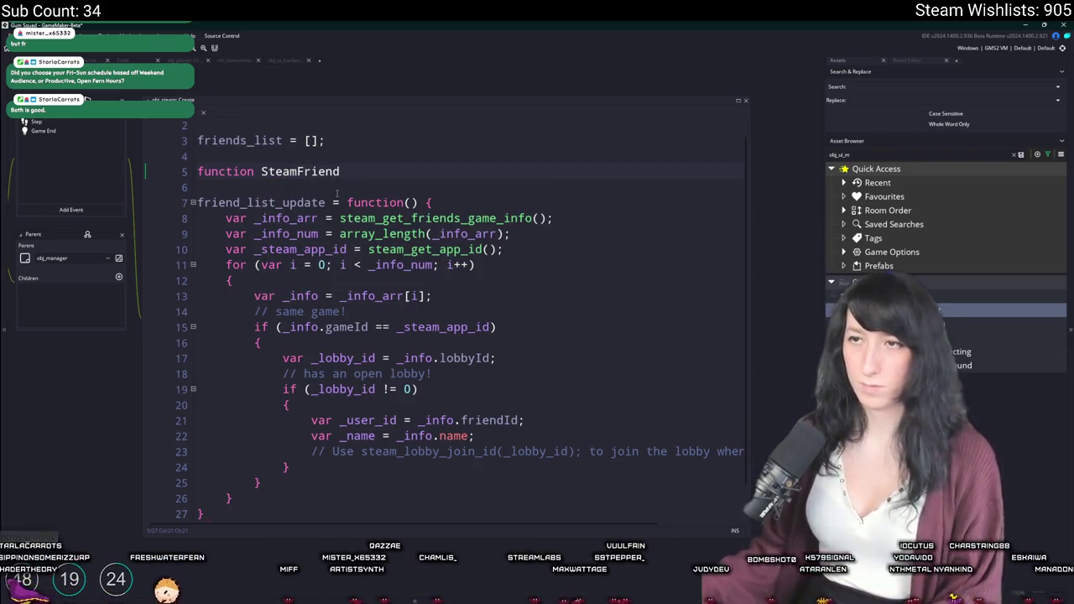
{"action": "left_click_drag", "start_coordinate": [261, 172], "coordinate": [197, 172]}
{"action": "key", "text": "BackSpace"}
{"action": "type", "text": "="}
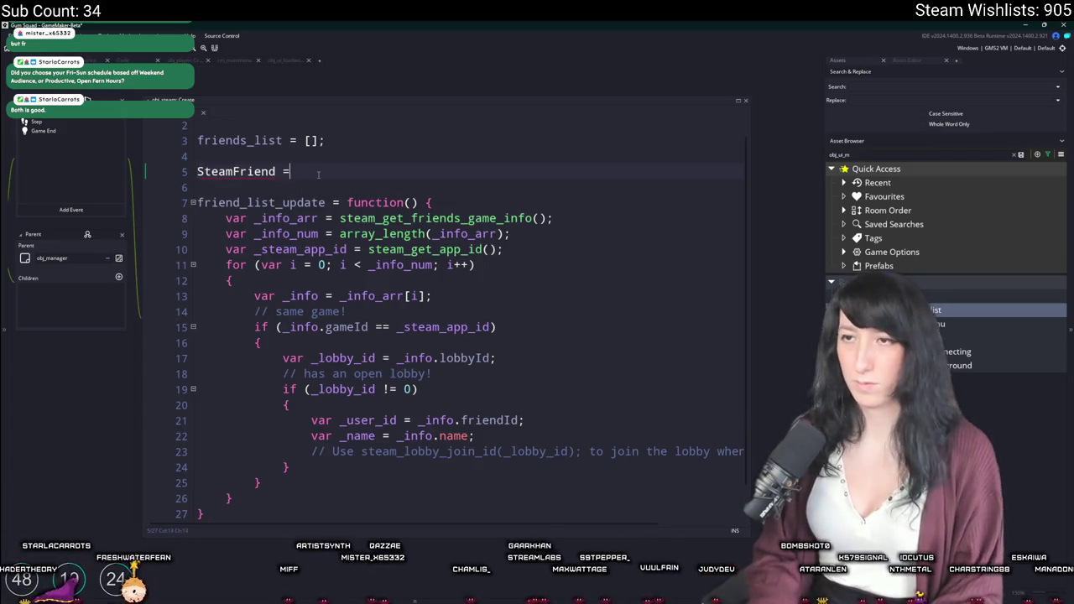
{"action": "type", "text": " function() {"}
{"action": "key", "text": "Return"}
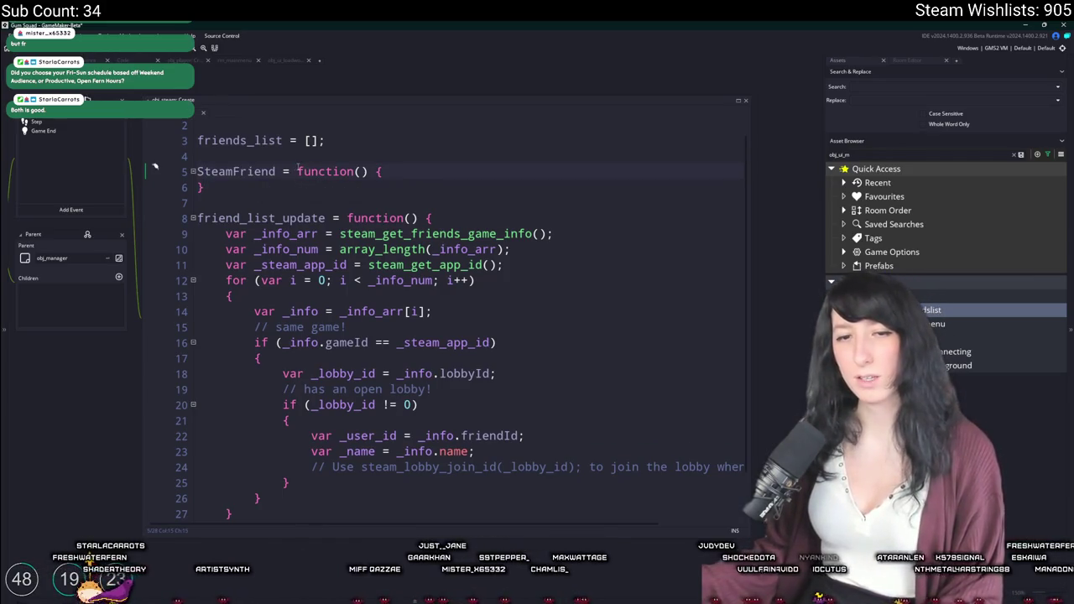
{"action": "double_click", "coordinate": [205, 171]}
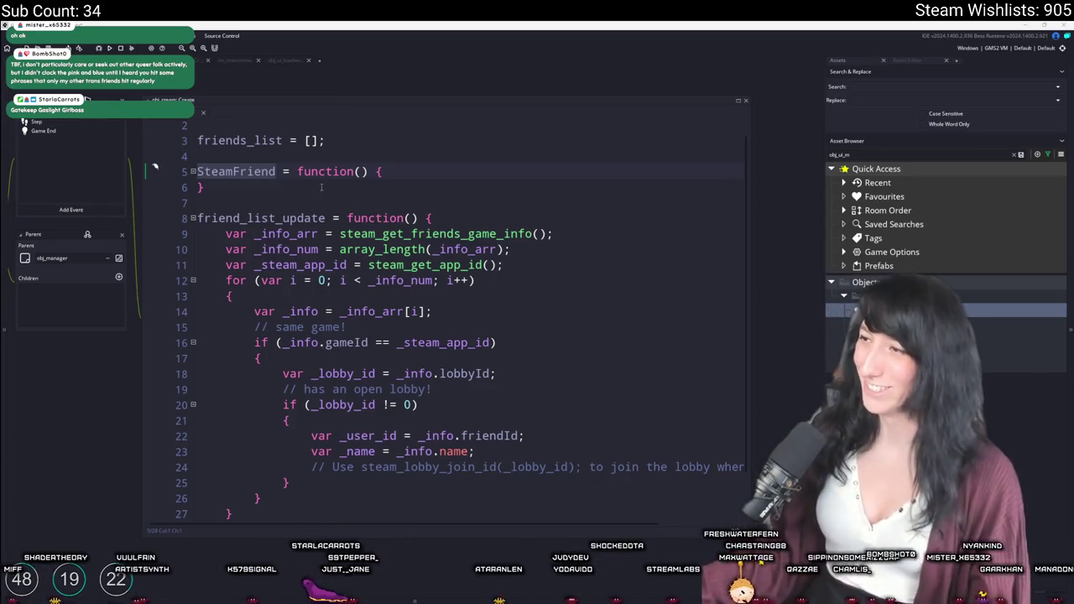
Replace the SteamFriend stub with steam_friend_create = function() {.
{"action": "left_click", "coordinate": [374, 170]}
{"action": "left_click", "coordinate": [406, 172]}
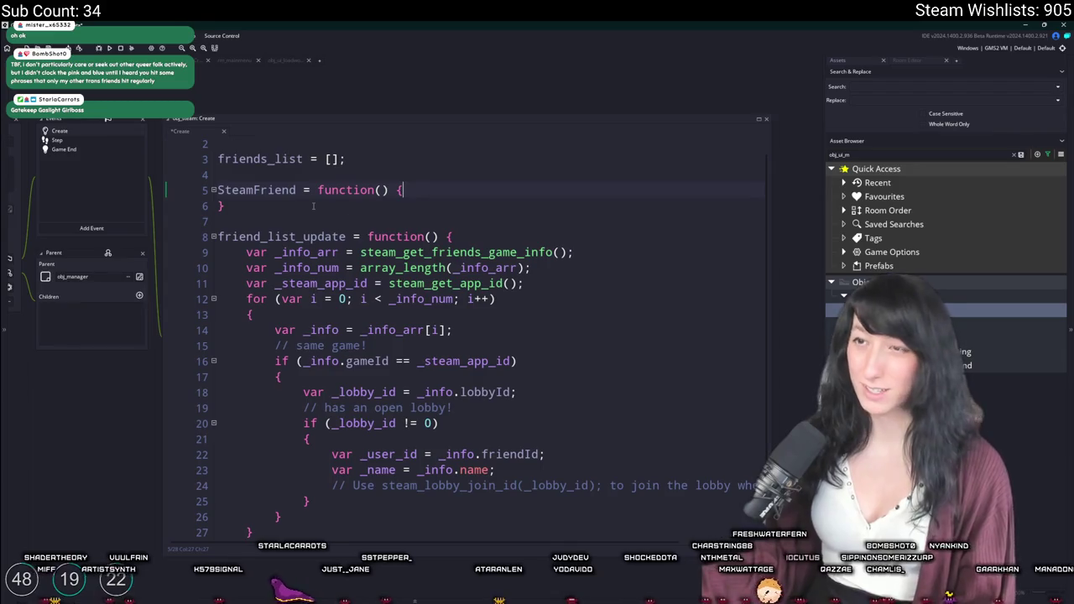
{"action": "left_click_drag", "start_coordinate": [300, 200], "coordinate": [218, 191]}
{"action": "type", "text": "steam_"}
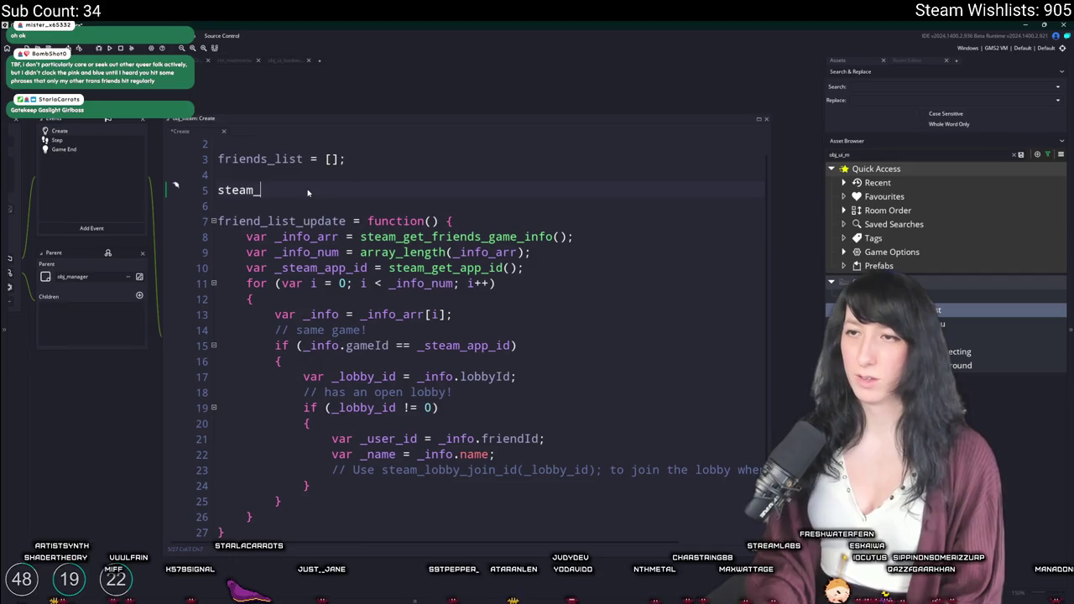
{"action": "type", "text": "friend_create "}
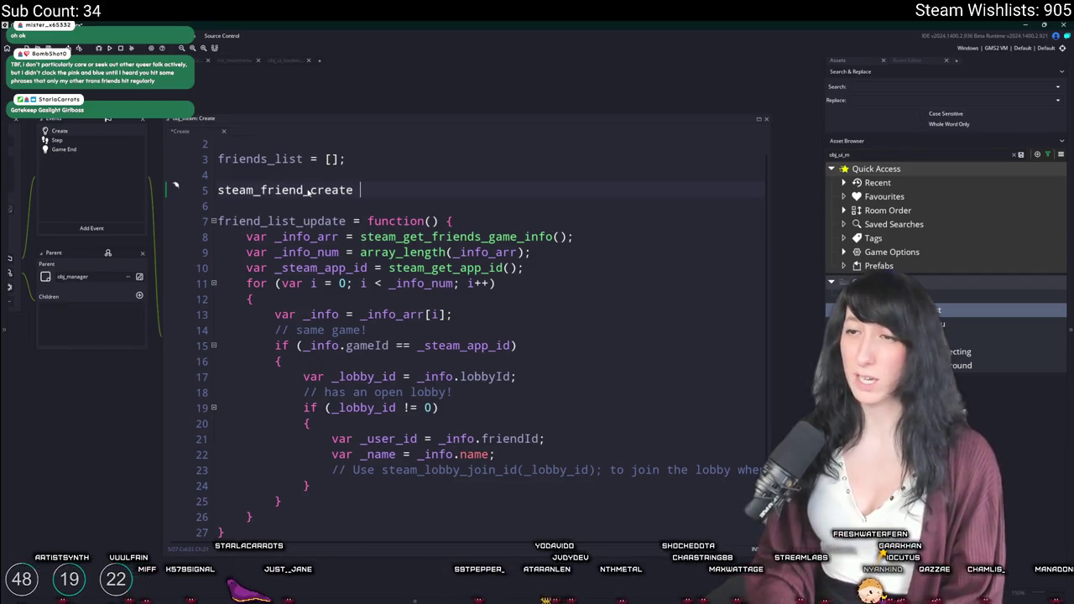
{"action": "type", "text": "= function() {"}
{"action": "key", "text": "Return"}
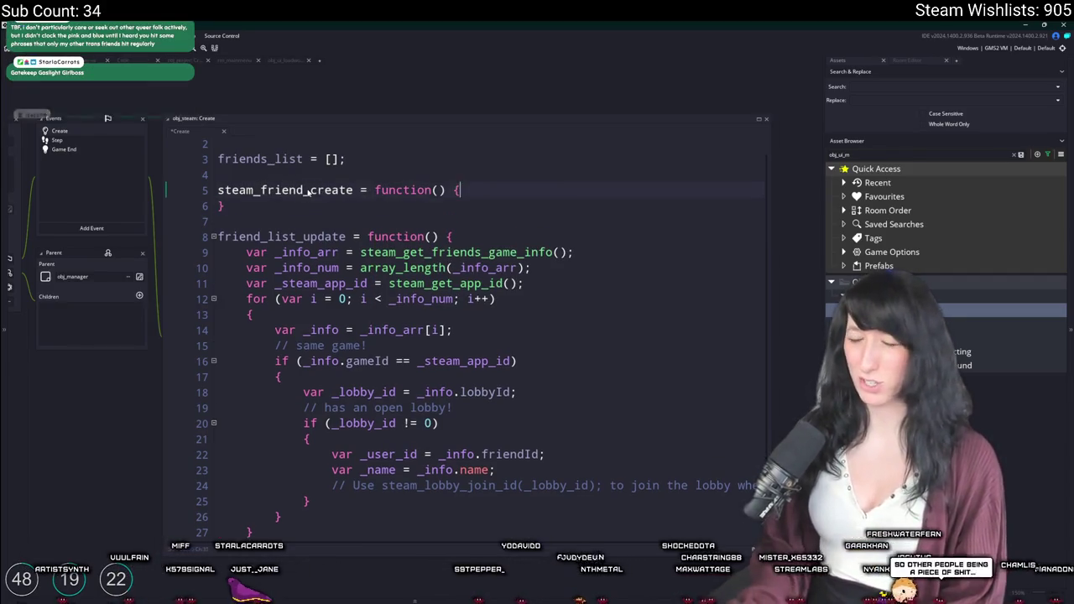
Make steam_friend_create's body return an empty struct { }.
{"action": "type", "text": "returni"}
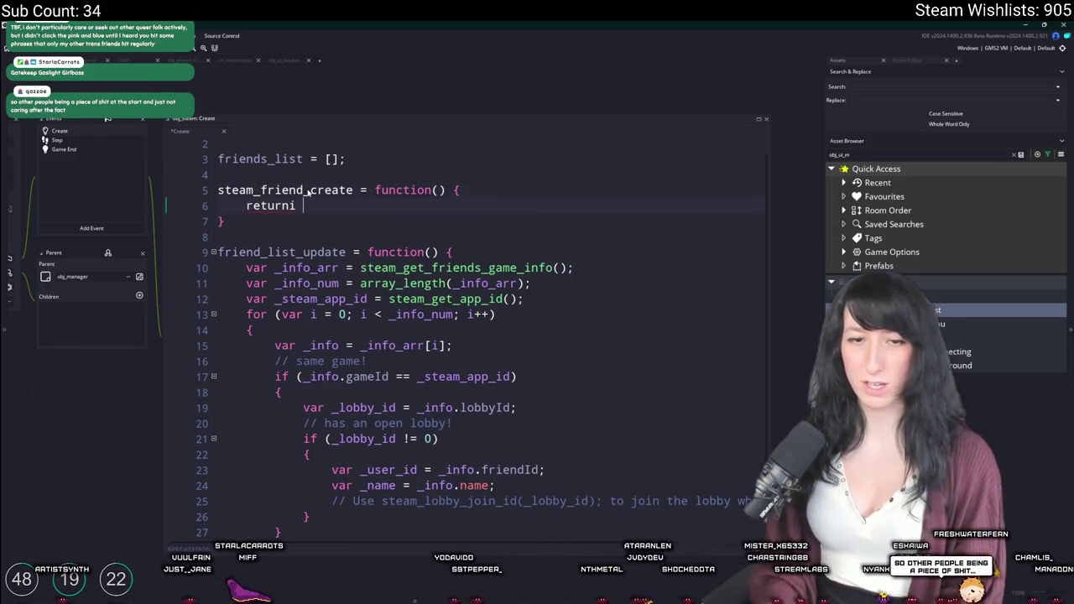
{"action": "key", "text": "BackSpace"}
{"action": "key", "text": "BackSpace"}
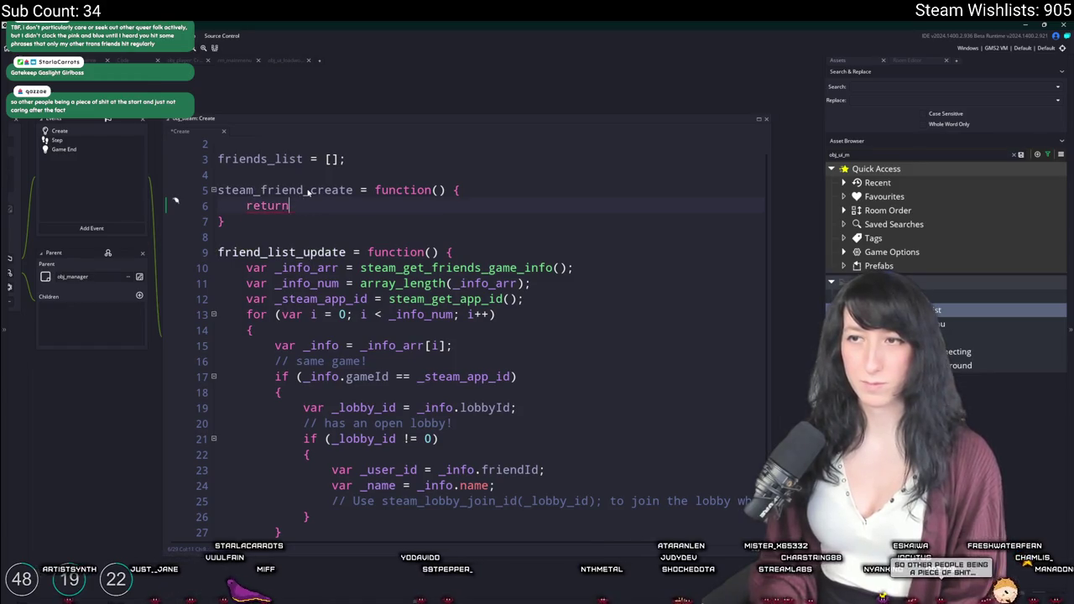
{"action": "type", "text": "{"}
{"action": "key", "text": "Return"}
{"action": "type", "text": "};"}
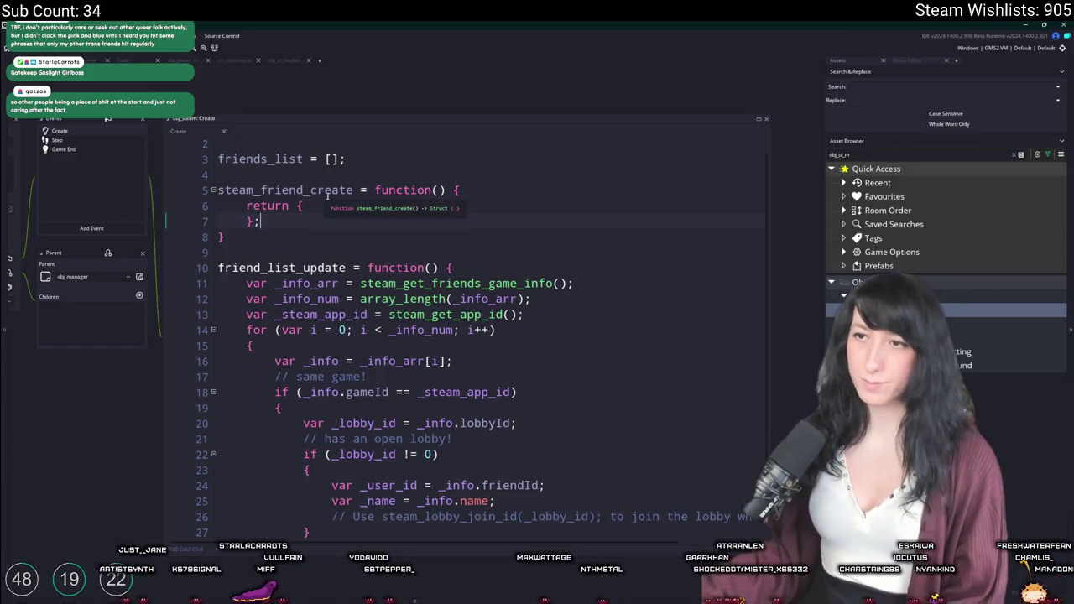
{"action": "left_click", "coordinate": [305, 206]}
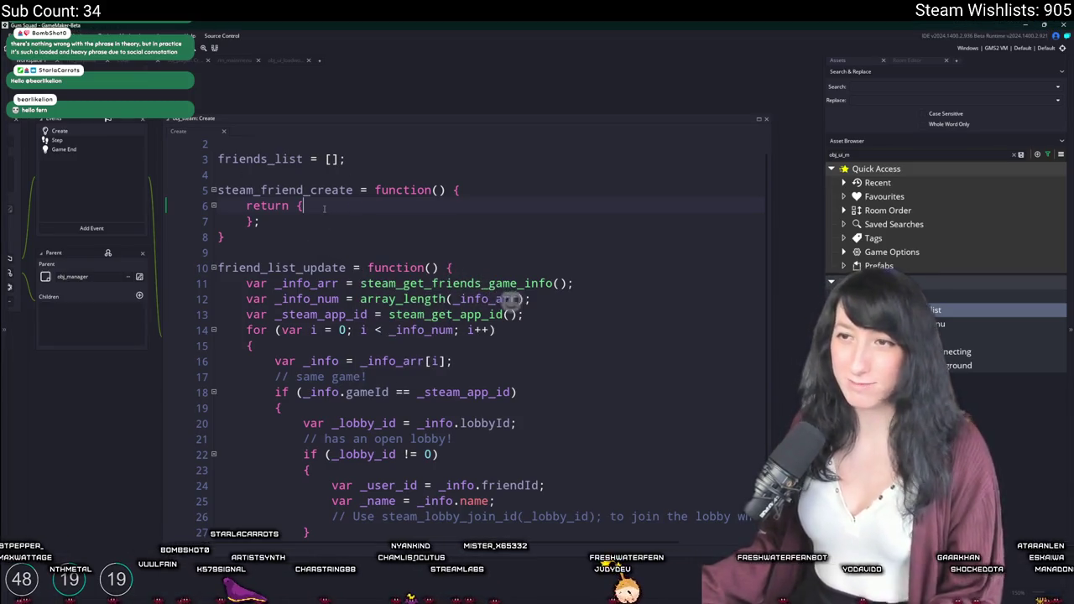
Give steam_friend_create the parameters (_steam_id,_same_app,_lobby_id), then switch to the browser wiki.
{"action": "left_click", "coordinate": [438, 190]}
{"action": "type", "text": "_is_playing"}
{"action": "key", "text": "BackSpace"}
{"action": "key", "text": "BackSpace"}
{"action": "key", "text": "BackSpace"}
{"action": "type", "text": "is_gami"}
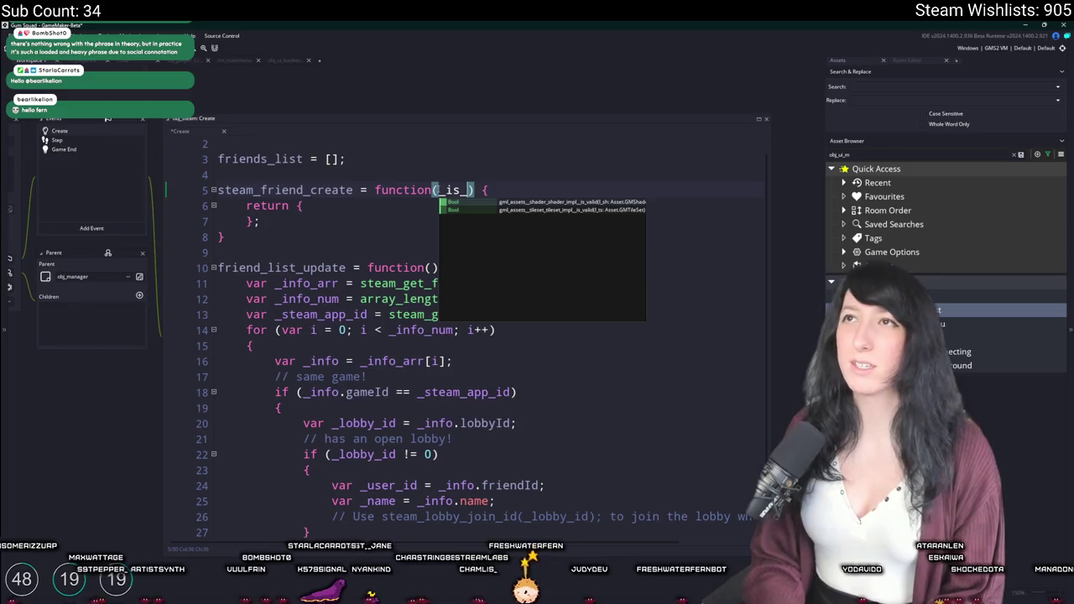
{"action": "type", "text": "ng_with_u"}
{"action": "key", "text": "BackSpace"}
{"action": "key", "text": "BackSpace"}
{"action": "key", "text": "BackSpace"}
{"action": "key", "text": "BackSpace"}
{"action": "key", "text": "BackSpace"}
{"action": "key", "text": "BackSpace"}
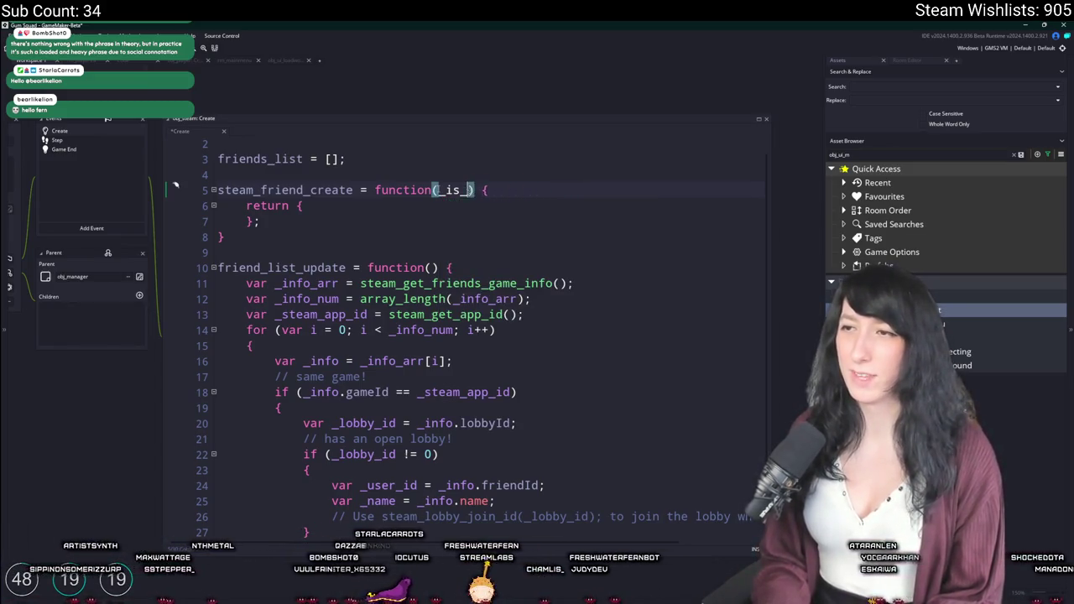
{"action": "key", "text": "BackSpace"}
{"action": "key", "text": "BackSpace"}
{"action": "key", "text": "BackSpace"}
{"action": "type", "text": "samea"}
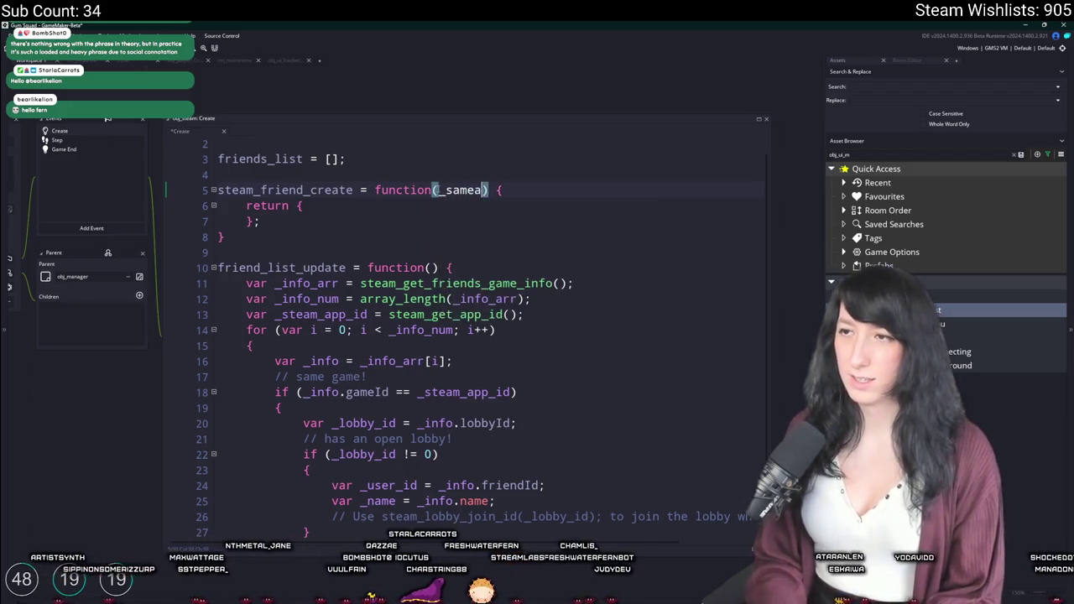
{"action": "type", "text": "_app"}
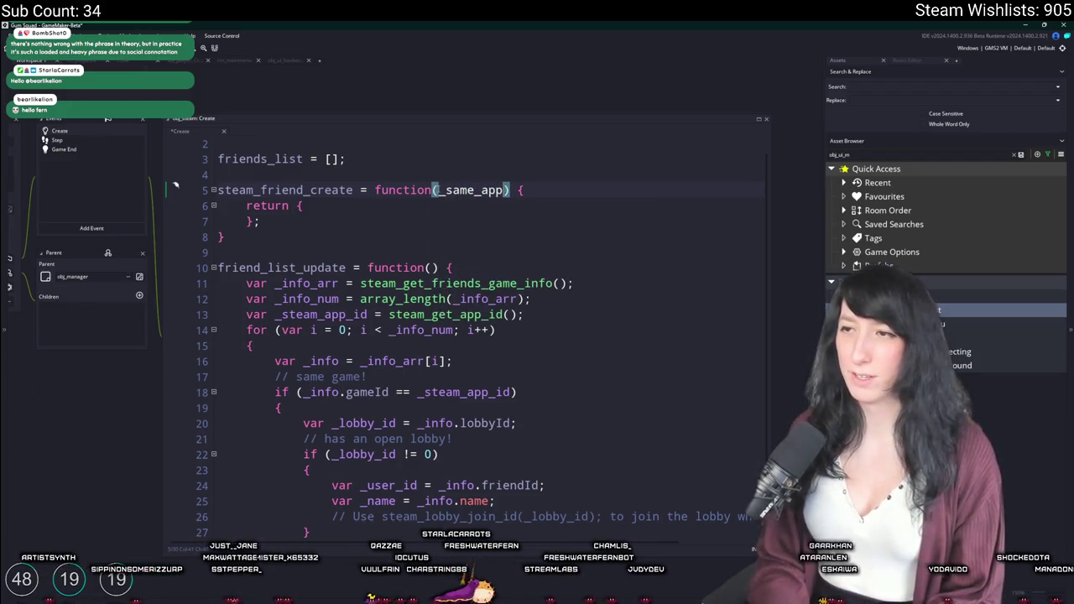
{"action": "type", "text": "friend"}
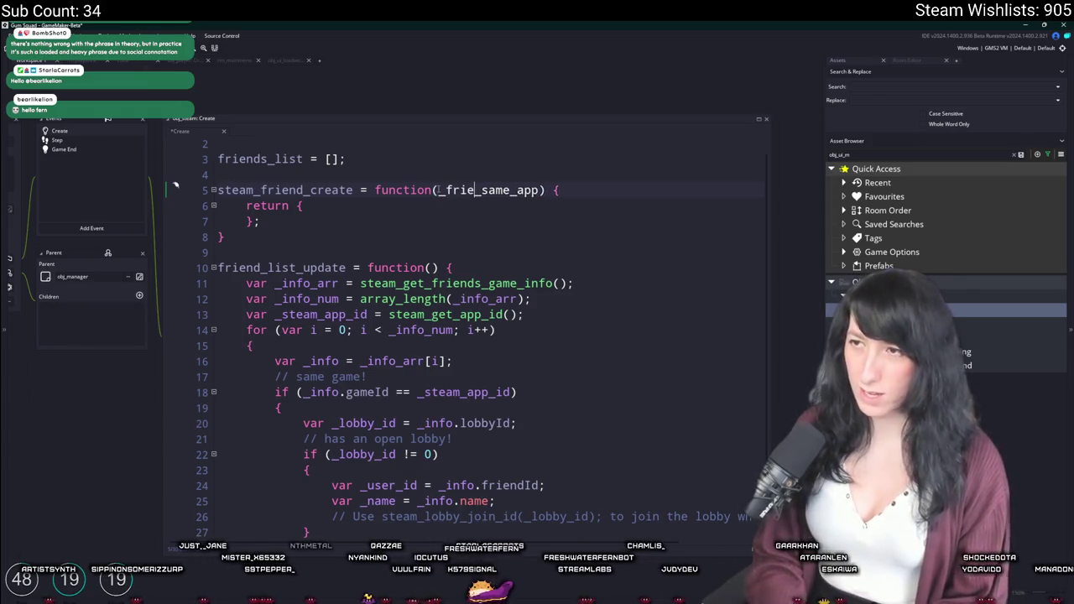
{"action": "key", "text": "BackSpace"}
{"action": "key", "text": "BackSpace"}
{"action": "key", "text": "BackSpace"}
{"action": "key", "text": "BackSpace"}
{"action": "key", "text": "BackSpace"}
{"action": "key", "text": "BackSpace"}
{"action": "type", "text": "steam_id,_same_app,_"}
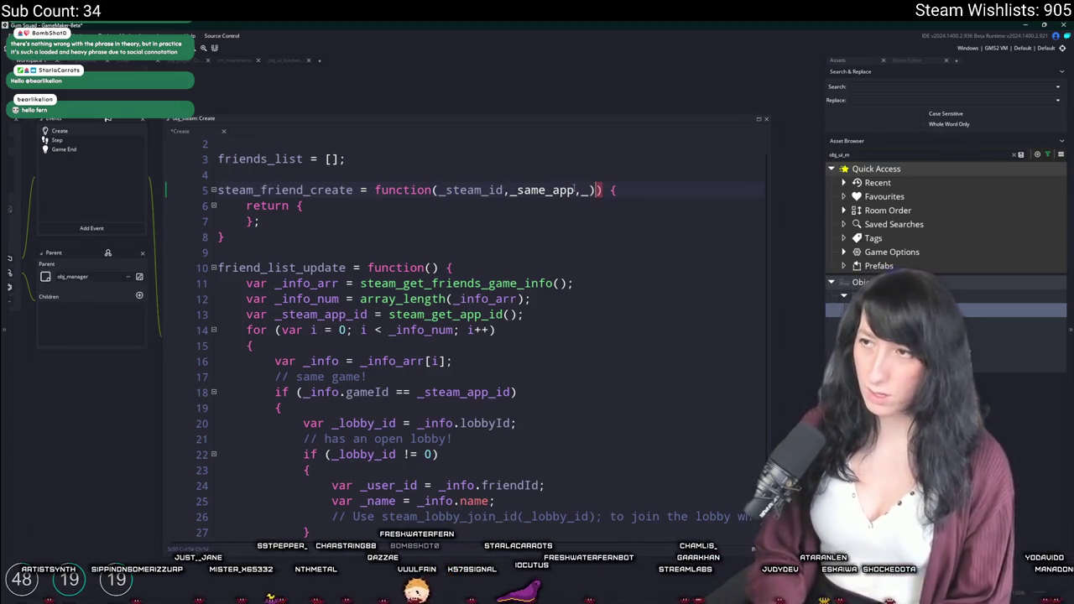
{"action": "type", "text": "lobby_id"}
{"action": "left_click", "coordinate": [513, 206]}
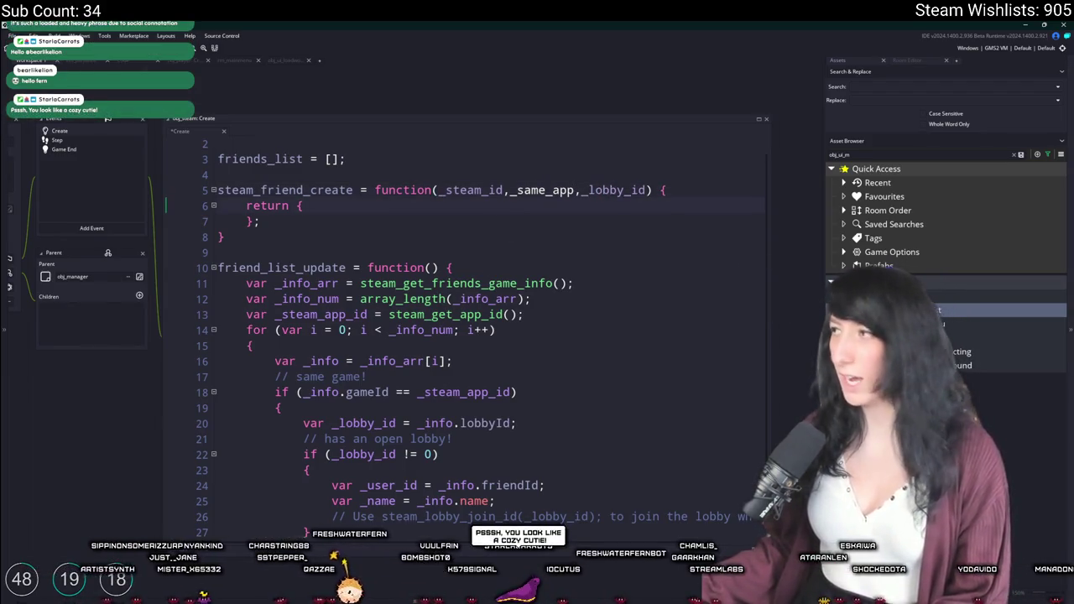
{"action": "key", "text": "alt+Tab"}
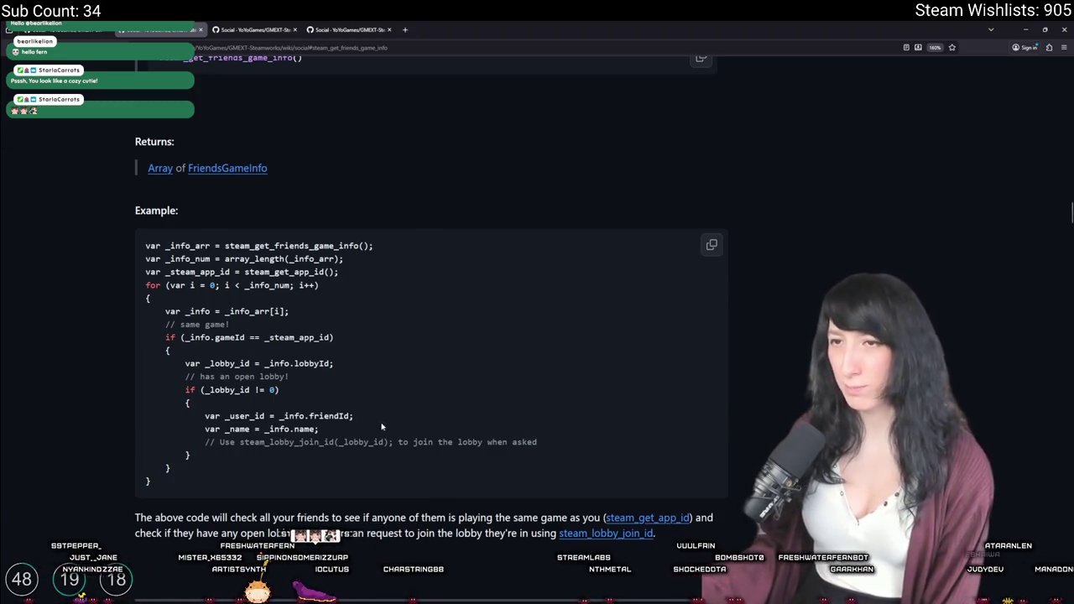
Read the steam_get_friends_game_info docs and mark the gameId field in the example code.
{"action": "scroll", "coordinate": [382, 428], "scroll_direction": "up", "scroll_amount": 3}
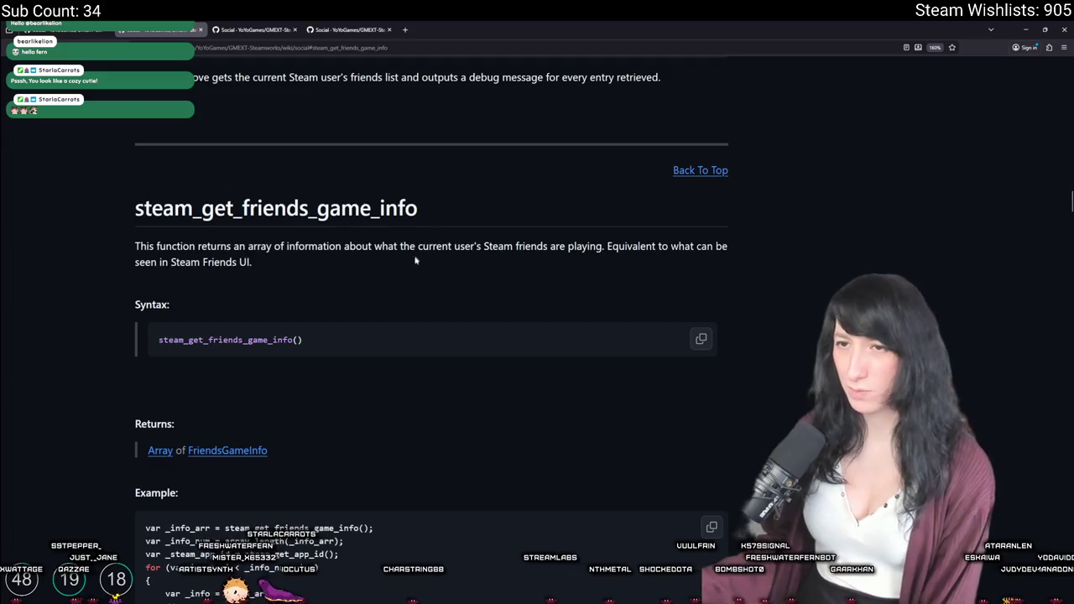
{"action": "scroll", "coordinate": [405, 291], "scroll_direction": "down", "scroll_amount": 2}
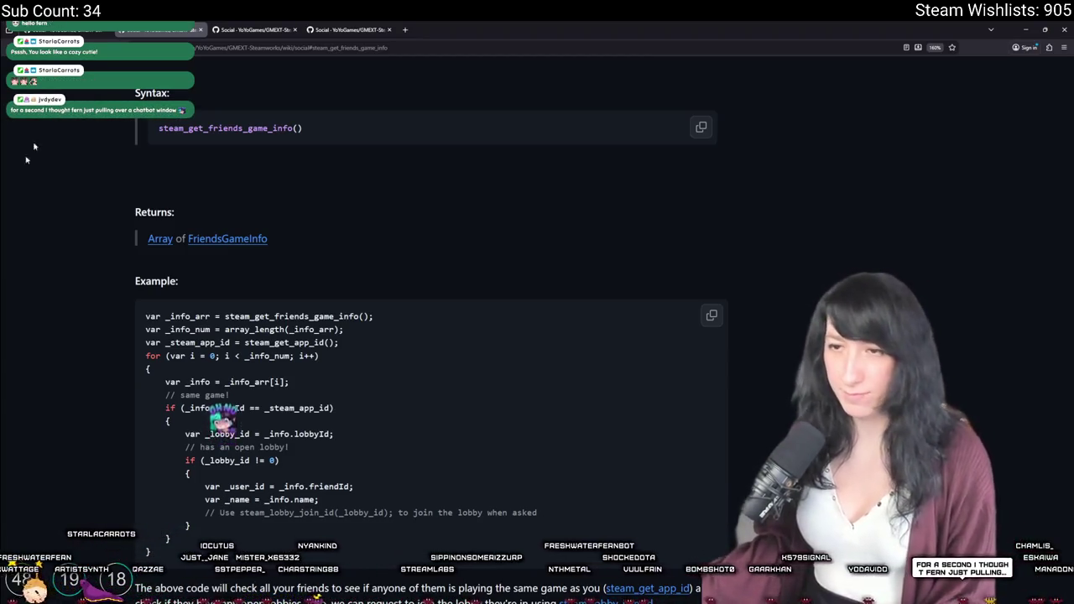
{"action": "scroll", "coordinate": [214, 335], "scroll_direction": "down", "scroll_amount": 3}
{"action": "scroll", "coordinate": [214, 327], "scroll_direction": "up", "scroll_amount": 1}
{"action": "scroll", "coordinate": [349, 232], "scroll_direction": "up", "scroll_amount": 4}
{"action": "scroll", "coordinate": [340, 297], "scroll_direction": "down", "scroll_amount": 4}
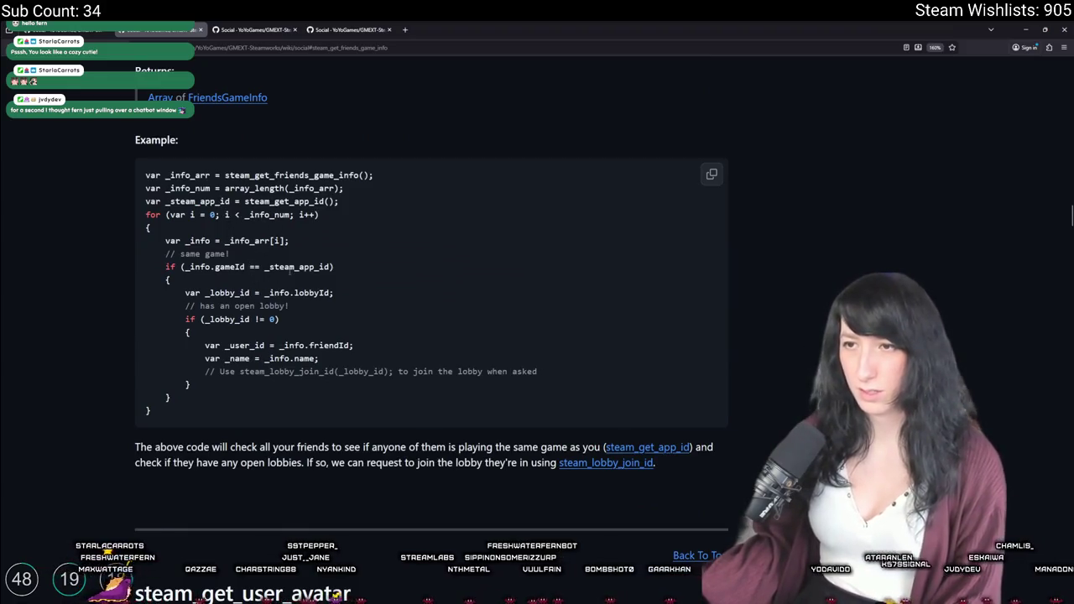
{"action": "double_click", "coordinate": [230, 267]}
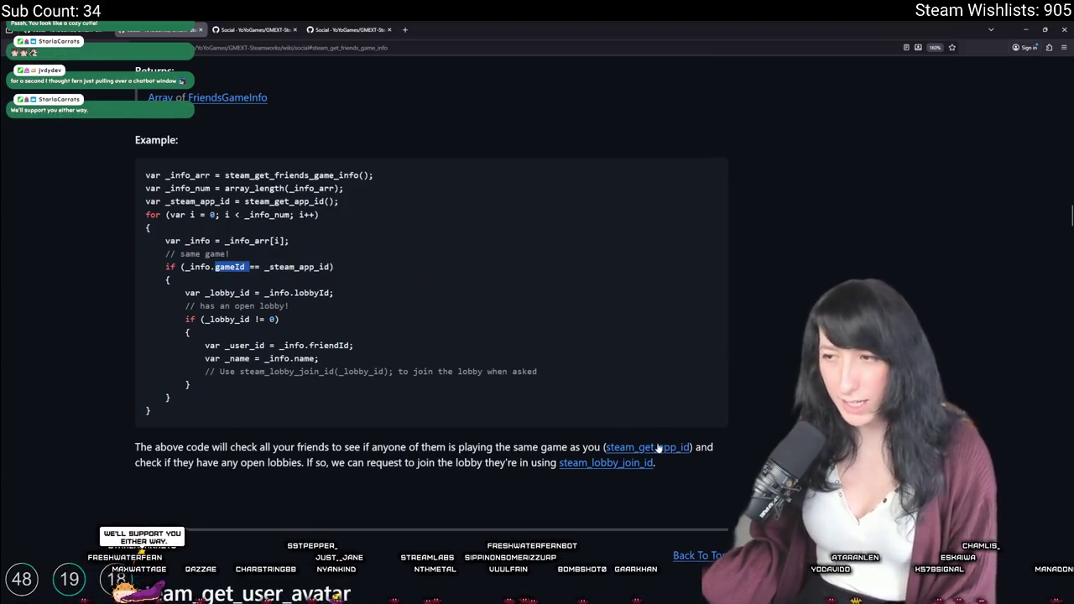
Open the FriendsGameInfo reference in a new tab, check its gameId member, and return to GameMaker.
{"action": "scroll", "coordinate": [587, 449], "scroll_direction": "down", "scroll_amount": 3}
{"action": "scroll", "coordinate": [504, 419], "scroll_direction": "up", "scroll_amount": 7}
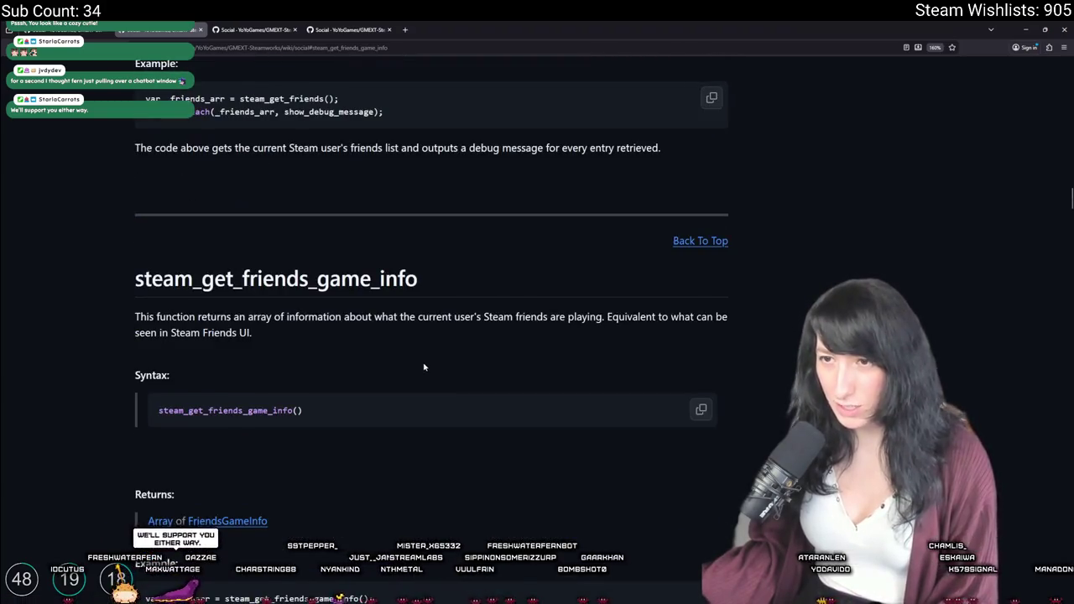
{"action": "scroll", "coordinate": [425, 367], "scroll_direction": "down", "scroll_amount": 3}
{"action": "middle_click", "coordinate": [196, 309]}
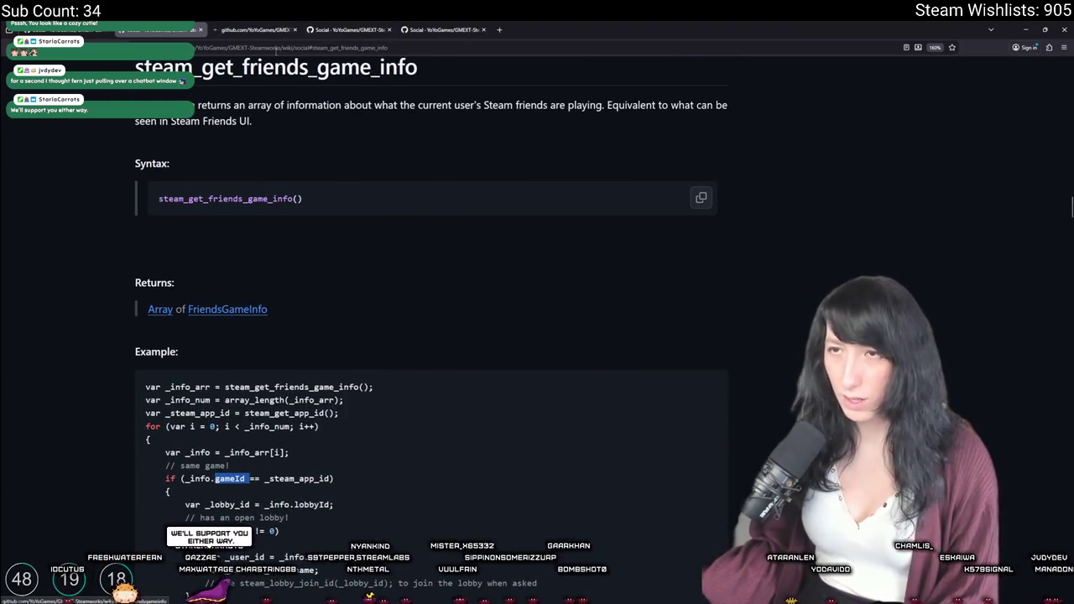
{"action": "left_click", "coordinate": [275, 26]}
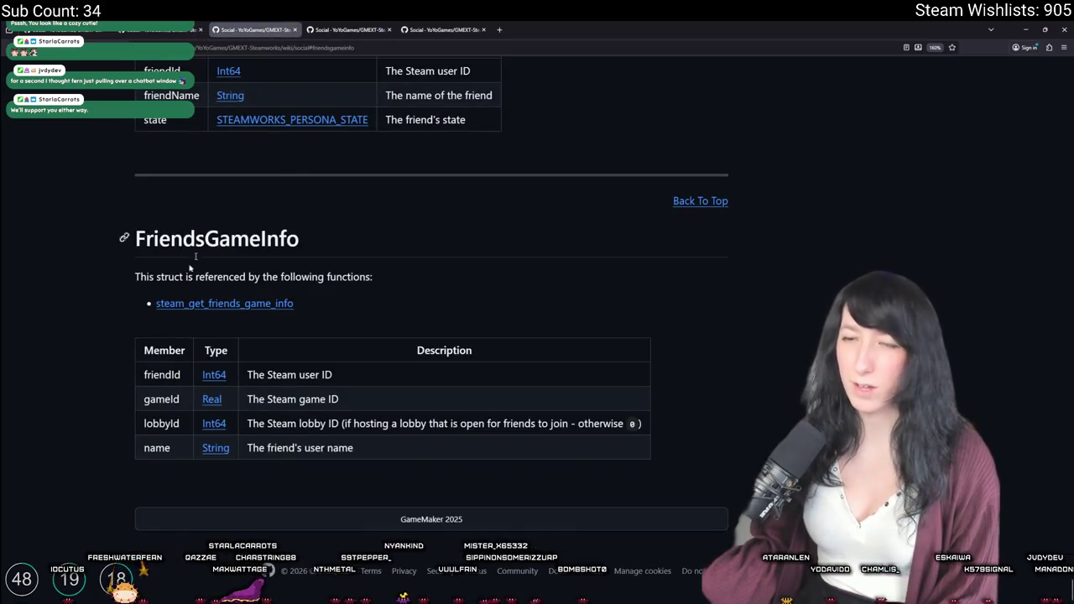
{"action": "double_click", "coordinate": [168, 398]}
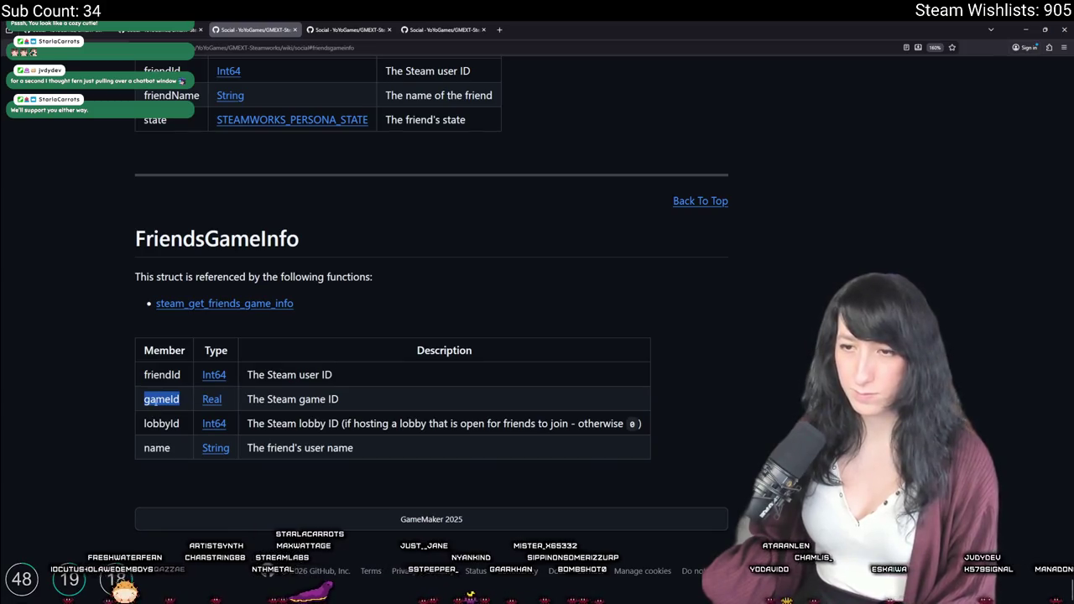
{"action": "key", "text": "alt+Tab"}
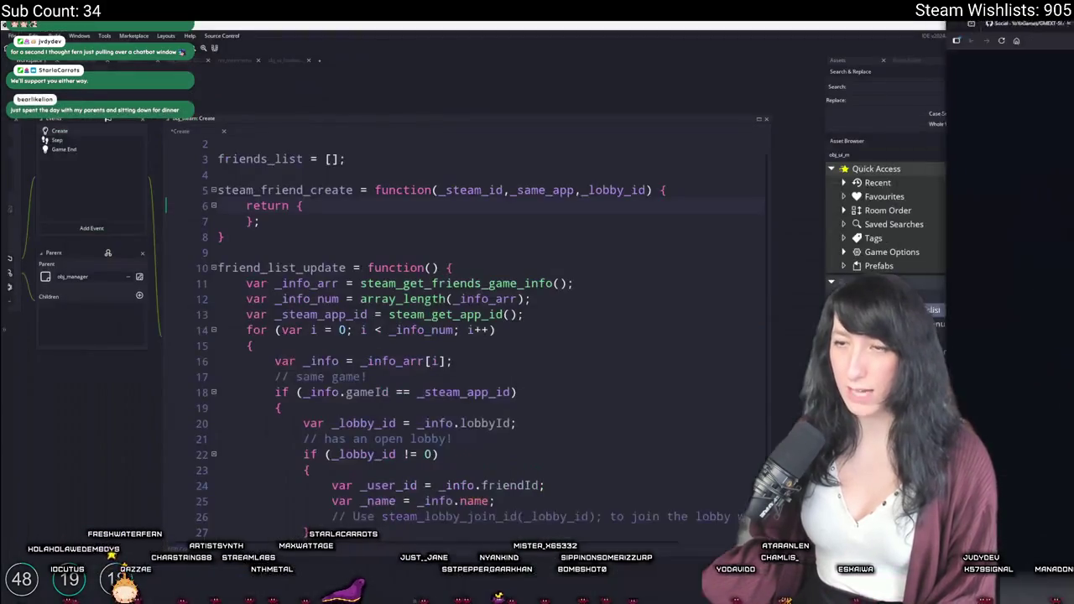
Add a _name parameter to the steam_friend_create signature.
{"action": "left_click", "coordinate": [648, 190]}
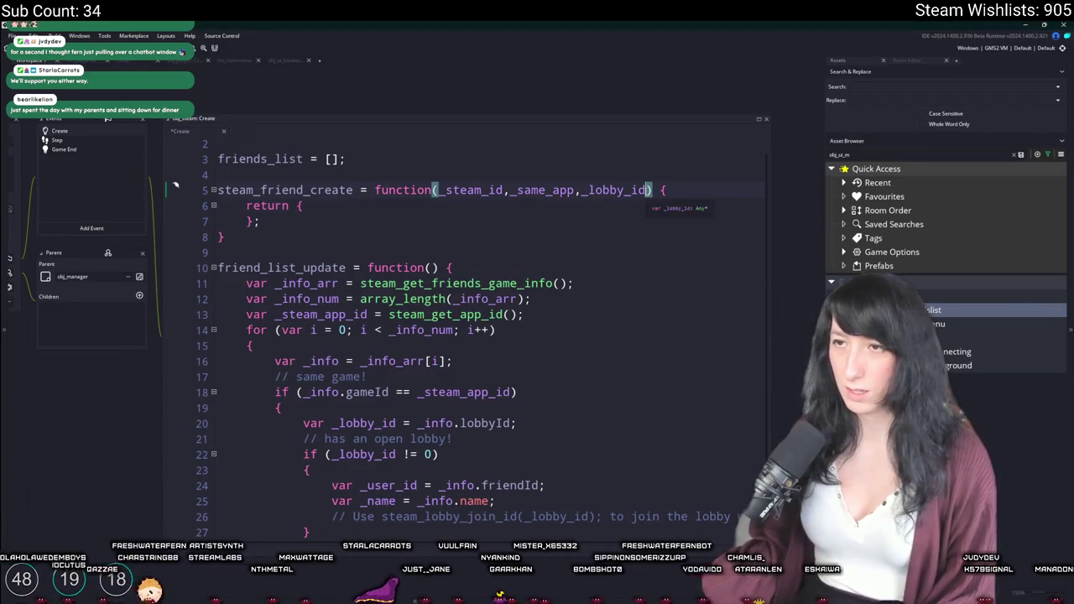
{"action": "type", "text": ",_name"}
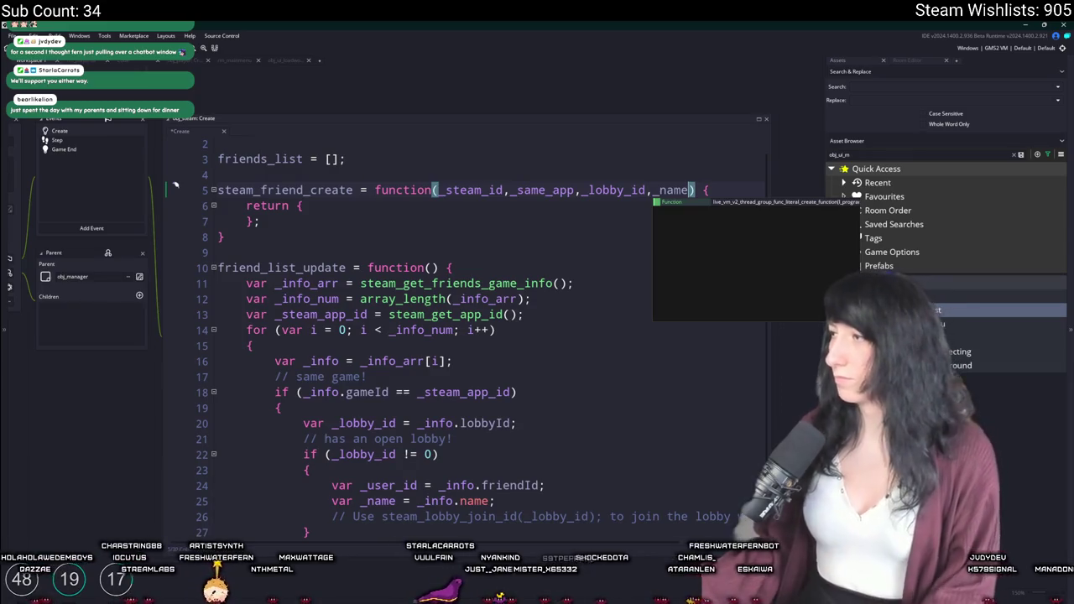
{"action": "left_click", "coordinate": [478, 208]}
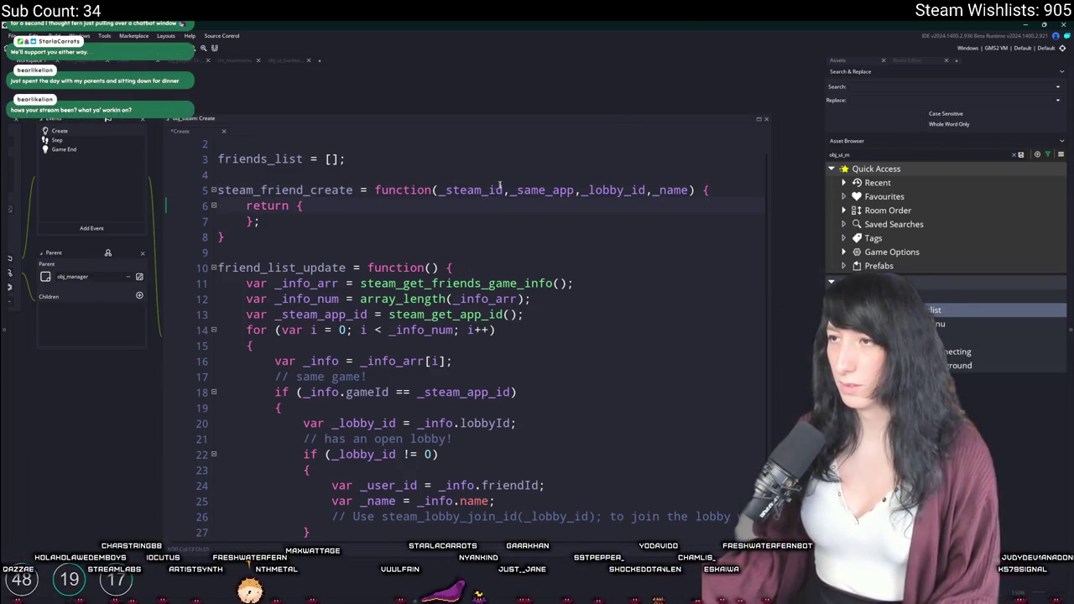
{"action": "left_click", "coordinate": [689, 192]}
{"action": "left_click", "coordinate": [480, 191]}
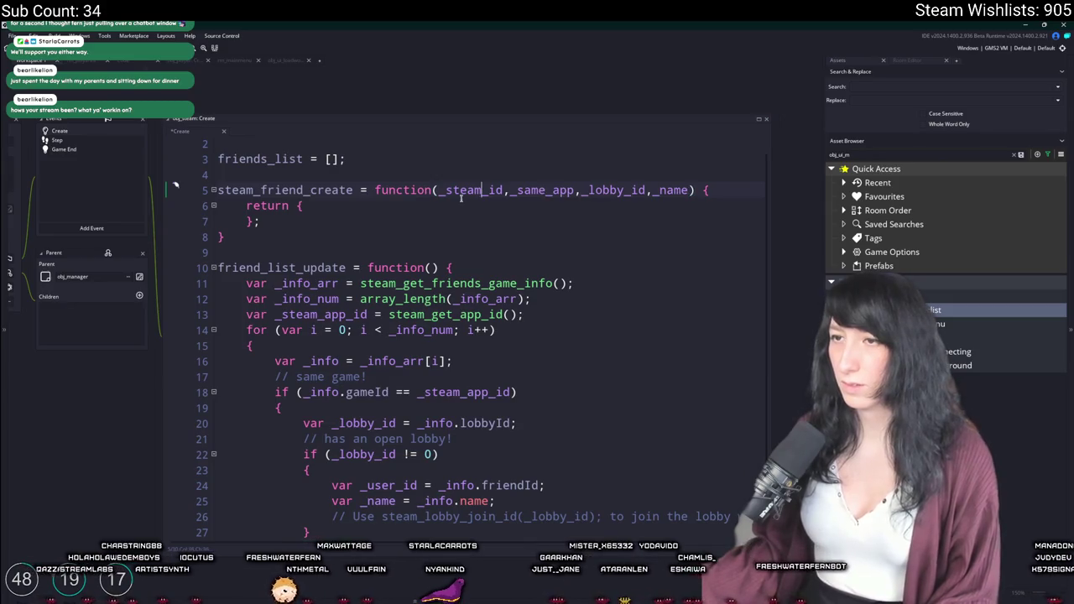
Add steam_id : _steam_id to the returned struct and duplicate that line.
{"action": "key", "text": "Return"}
{"action": "type", "text": "stami"}
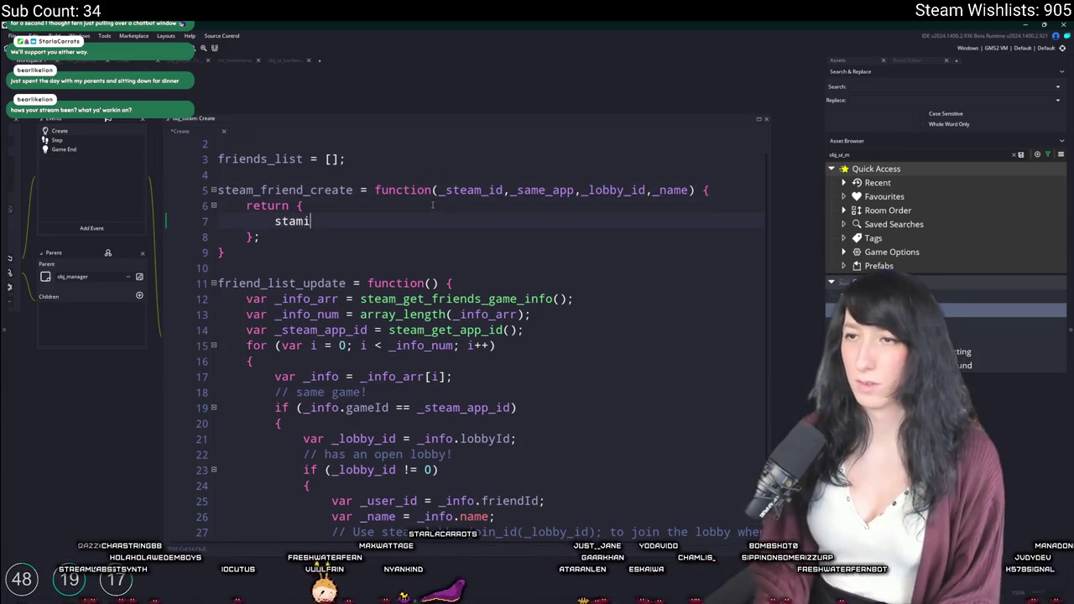
{"action": "key", "text": "BackSpace"}
{"action": "key", "text": "BackSpace"}
{"action": "type", "text": "eam"}
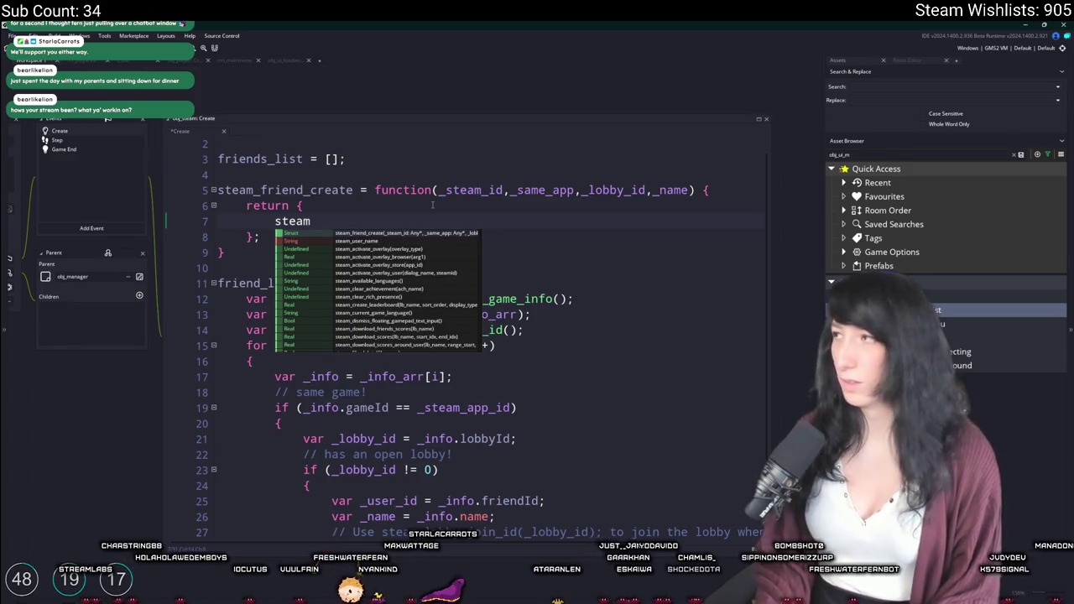
{"action": "type", "text": "_id"}
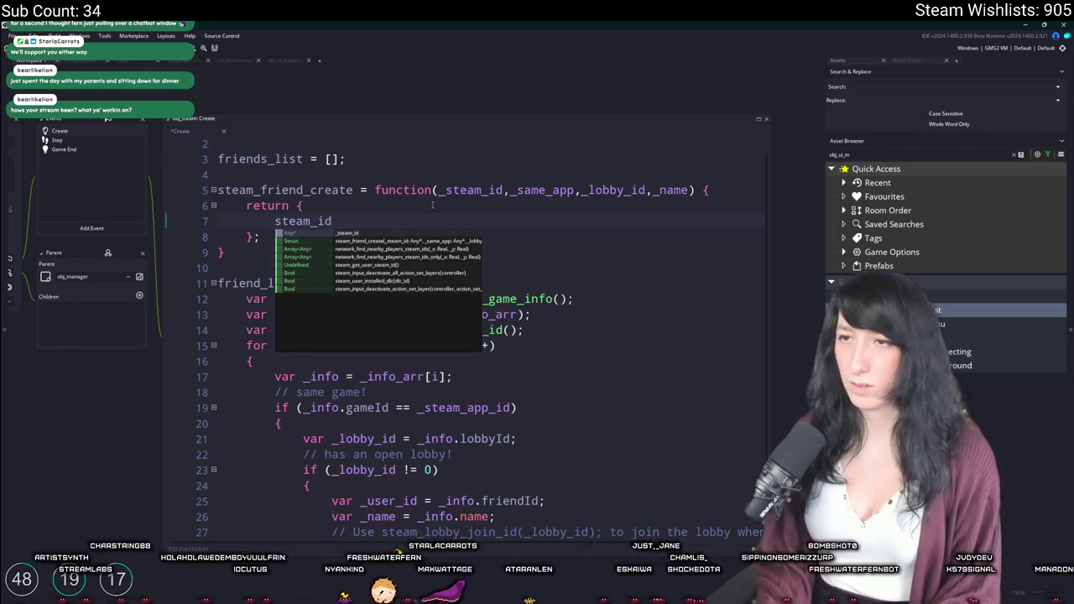
{"action": "type", "text": " : _stea"}
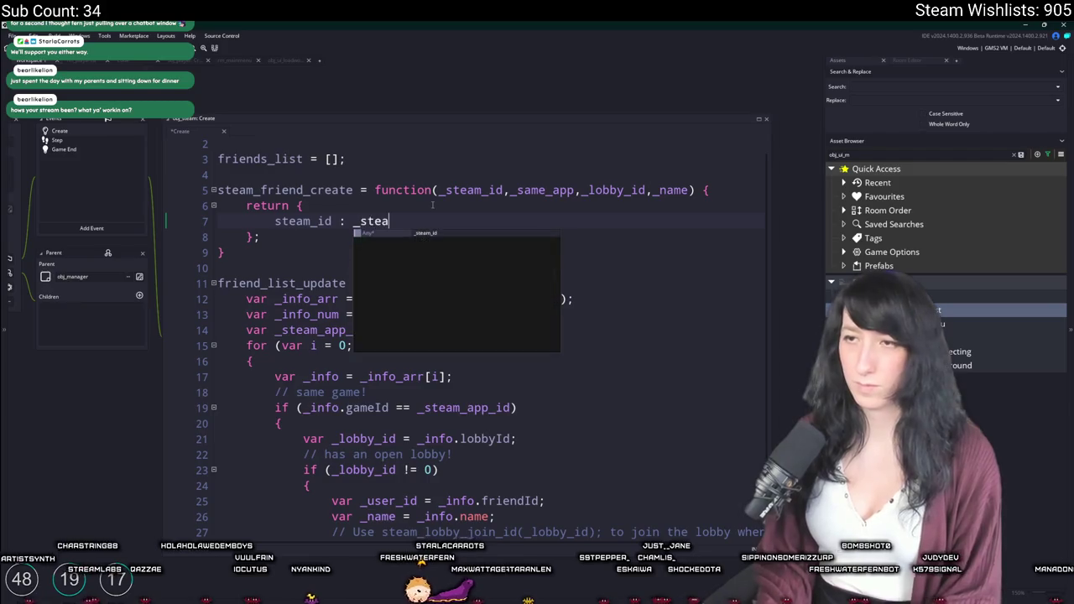
{"action": "type", "text": "m_idk"}
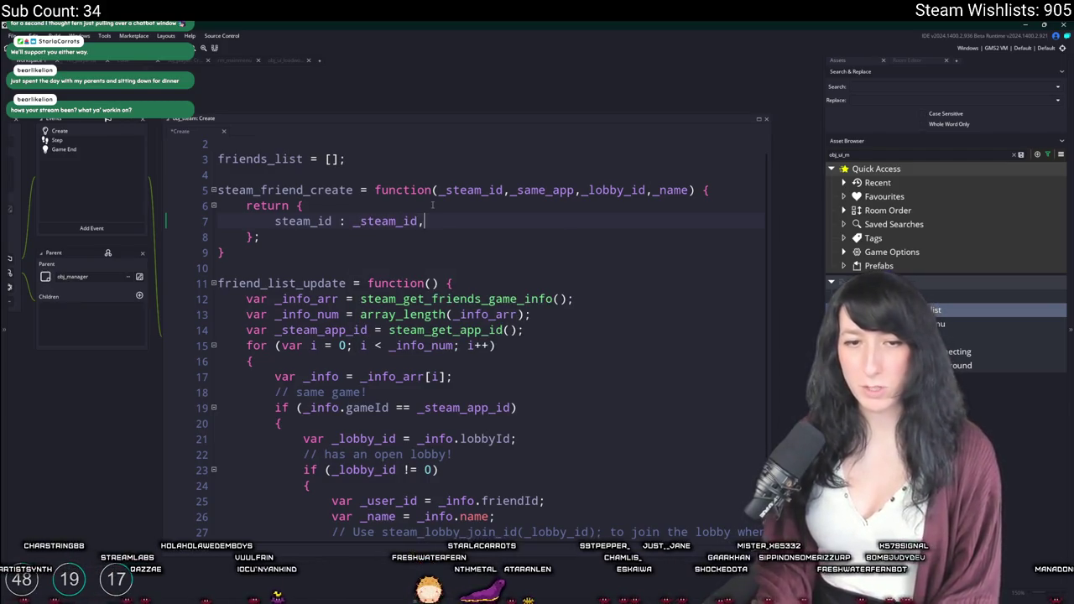
{"action": "key", "text": "ctrl+d"}
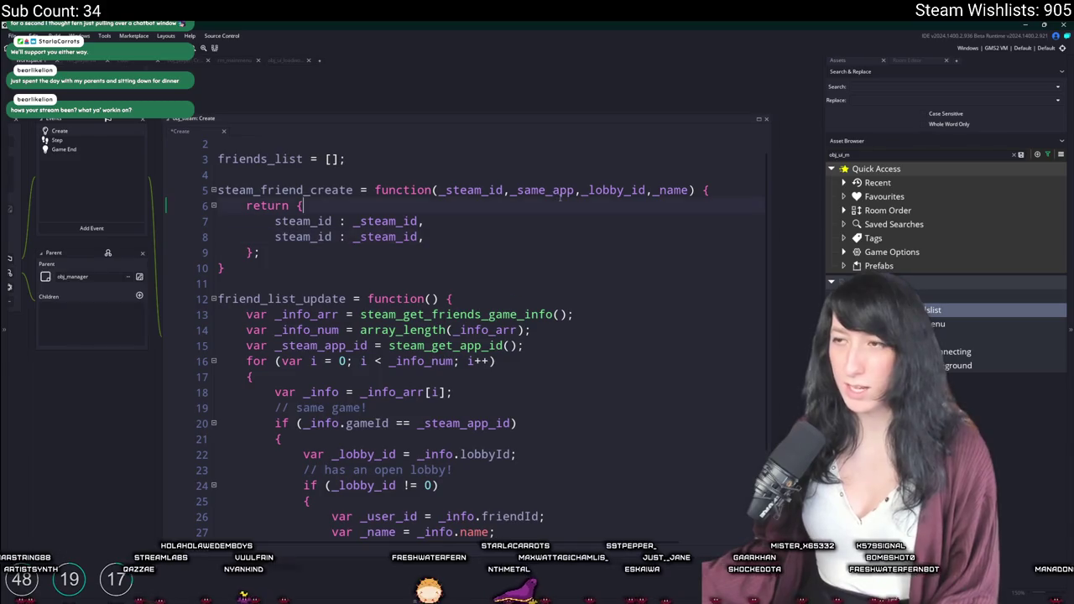
{"action": "double_click", "coordinate": [543, 190]}
{"action": "double_click", "coordinate": [385, 237]}
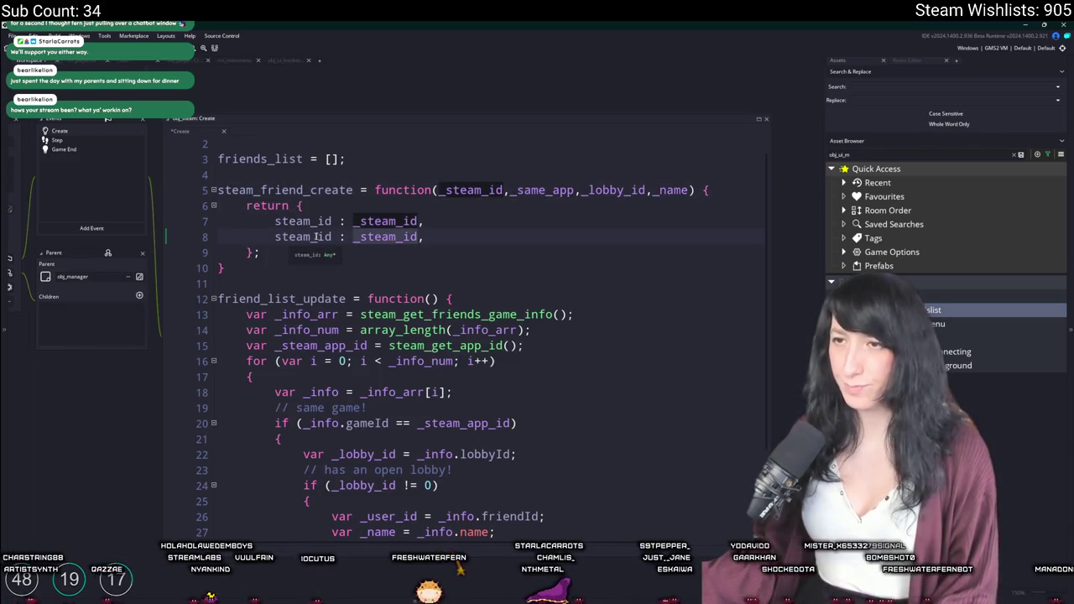
{"action": "double_click", "coordinate": [277, 236]}
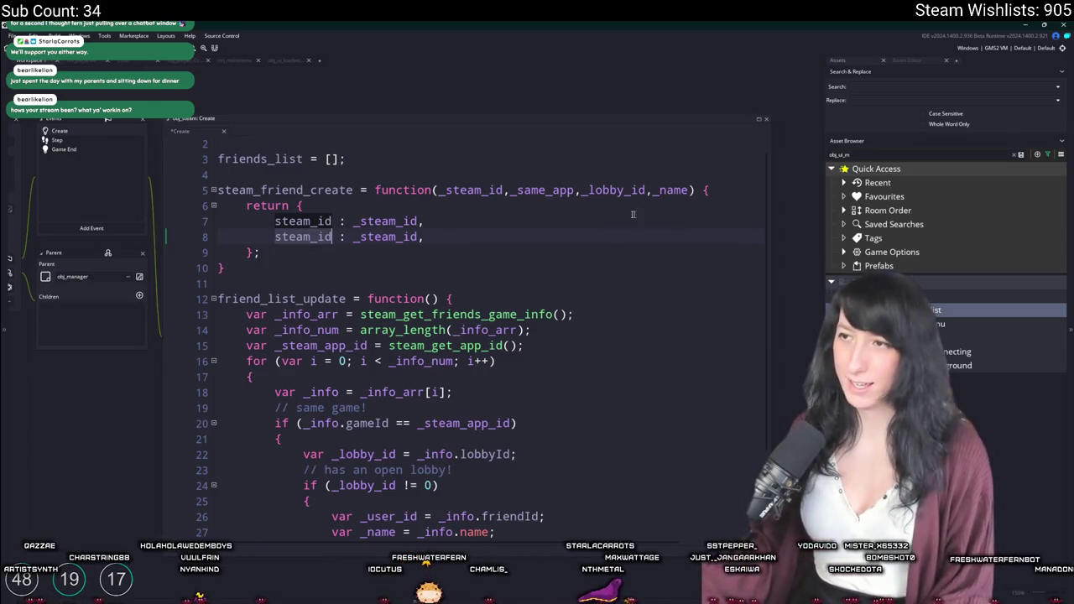
{"action": "left_click", "coordinate": [551, 190]}
Rename the second parameter from _same_app to _app_id.
{"action": "key", "text": "BackSpace"}
{"action": "key", "text": "BackSpace"}
{"action": "key", "text": "BackSpace"}
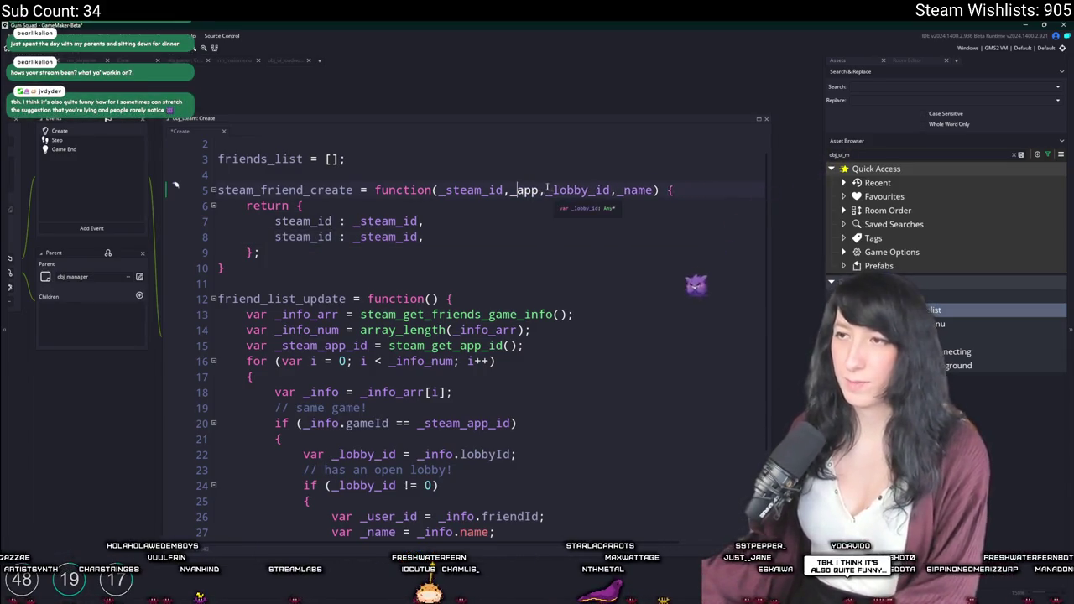
{"action": "key", "text": "Right"}
{"action": "key", "text": "Right"}
{"action": "key", "text": "Right"}
{"action": "type", "text": "_id"}
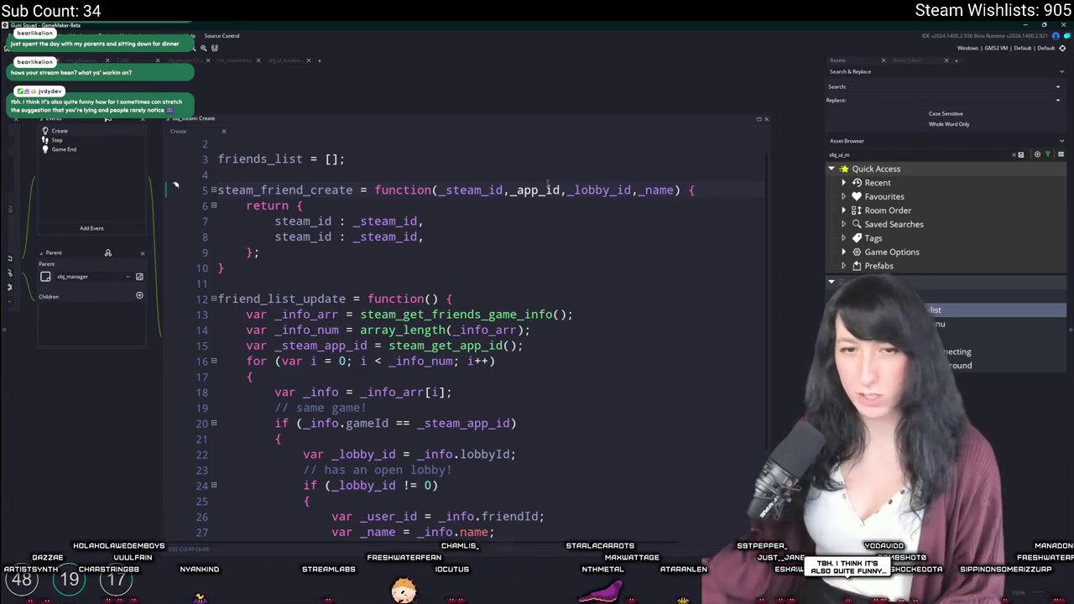
Rename the duplicated struct key on line 8 to same_game.
{"action": "double_click", "coordinate": [304, 237]}
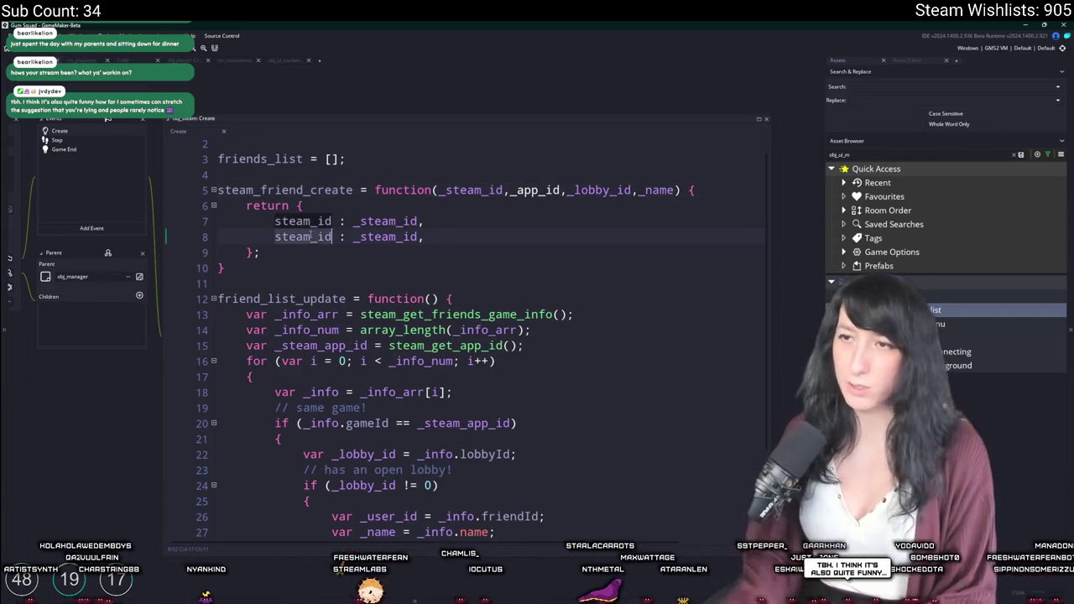
{"action": "type", "text": "app_id"}
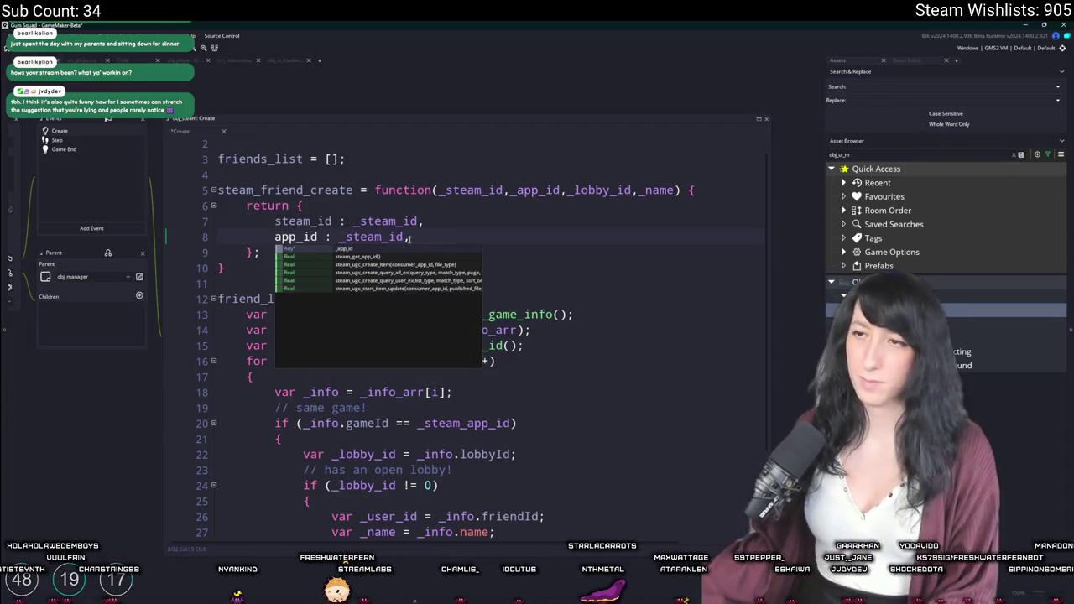
{"action": "key", "text": "Escape"}
{"action": "key", "text": "ctrl+z"}
{"action": "double_click", "coordinate": [304, 236]}
{"action": "type", "text": "same_"}
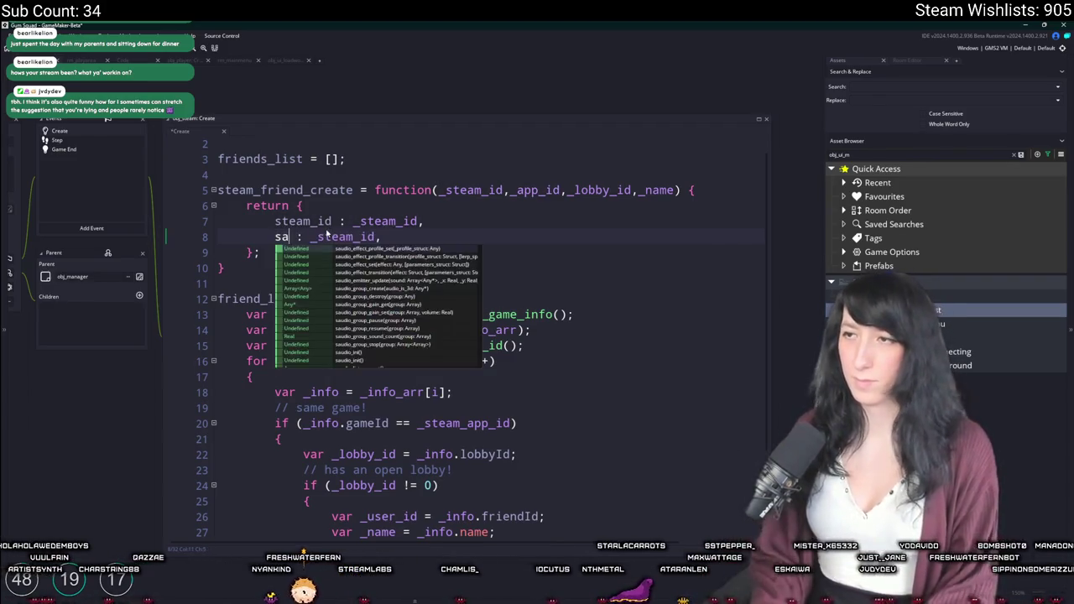
{"action": "type", "text": "app"}
{"action": "key", "text": "BackSpace"}
{"action": "key", "text": "BackSpace"}
{"action": "key", "text": "BackSpace"}
{"action": "type", "text": "game"}
Set same_game's value to _app_id and insert a blank line at the top of the code.
{"action": "left_click", "coordinate": [391, 236]}
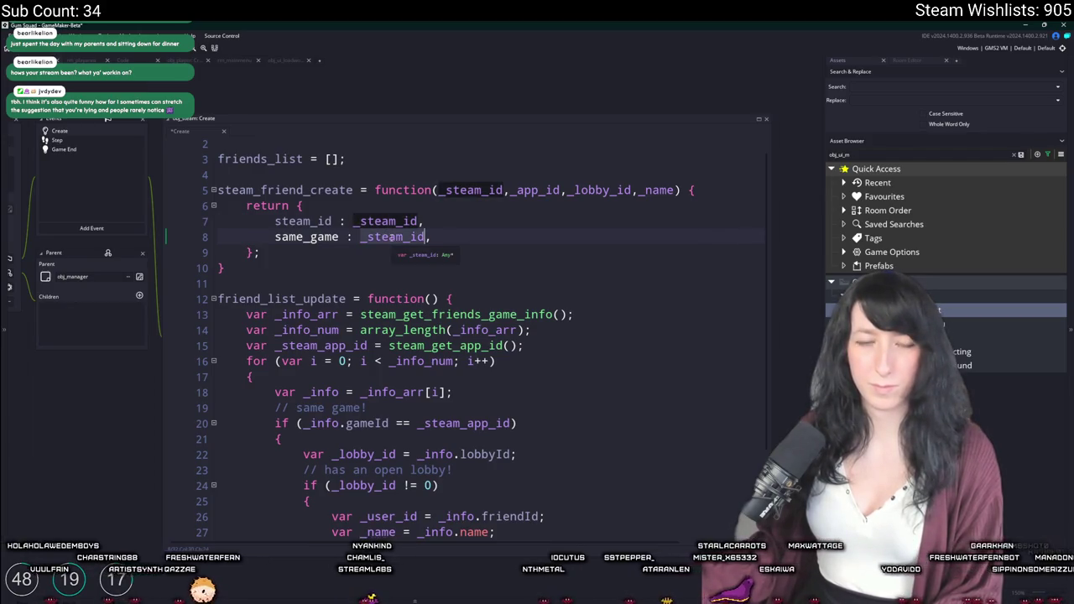
{"action": "double_click", "coordinate": [392, 236]}
{"action": "type", "text": "_same_app"}
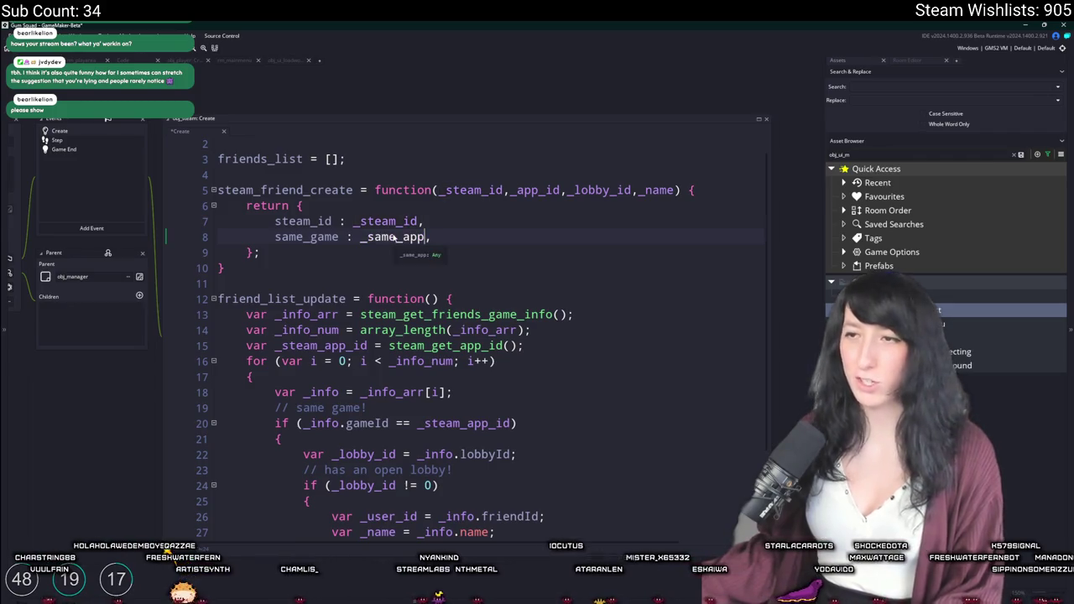
{"action": "left_click", "coordinate": [396, 238]}
{"action": "double_click", "coordinate": [396, 238]}
{"action": "type", "text": "_app_id"}
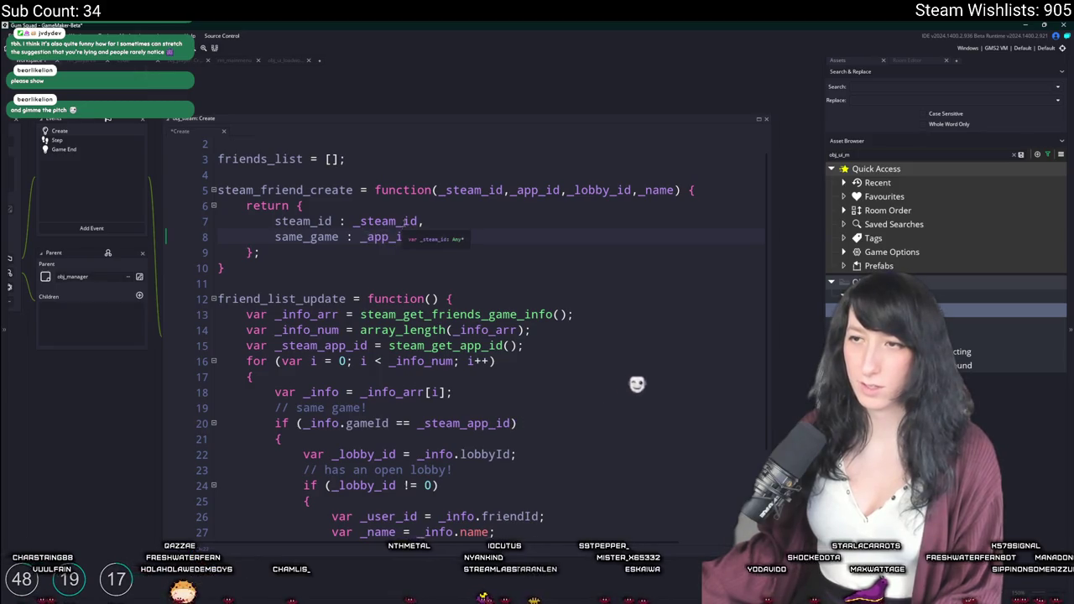
{"action": "scroll", "coordinate": [418, 215], "scroll_direction": "up", "scroll_amount": 1}
{"action": "left_click", "coordinate": [220, 146]}
{"action": "key", "text": "Return"}
{"action": "key", "text": "Up"}
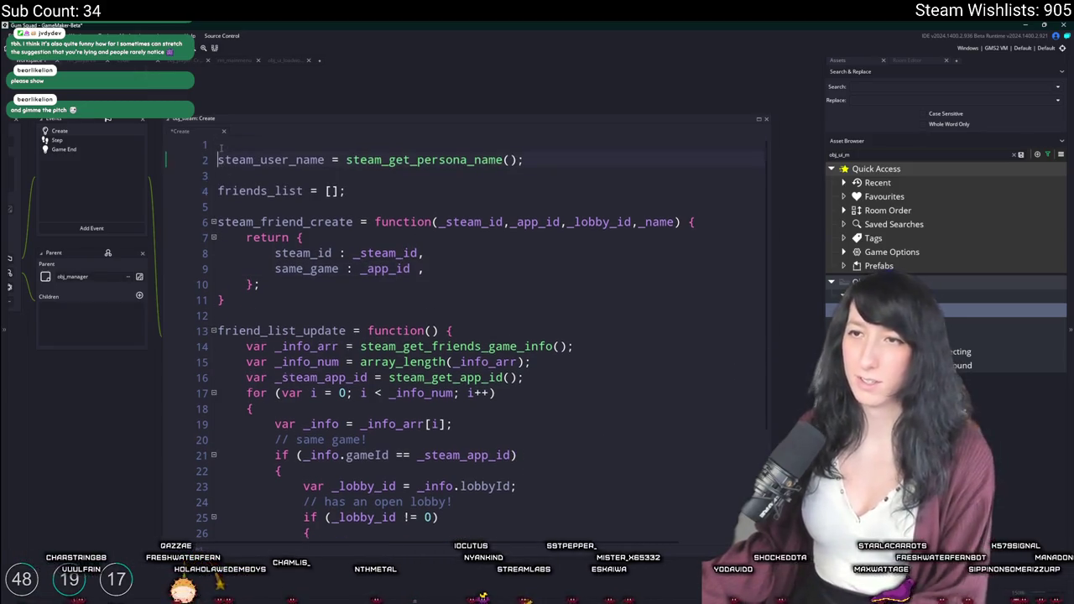
Add steam_game_id = steam_get_app_id(); as line 1, put a comma after same_game's value, then go to VEGAS Pro.
{"action": "type", "text": "steam_gamei"}
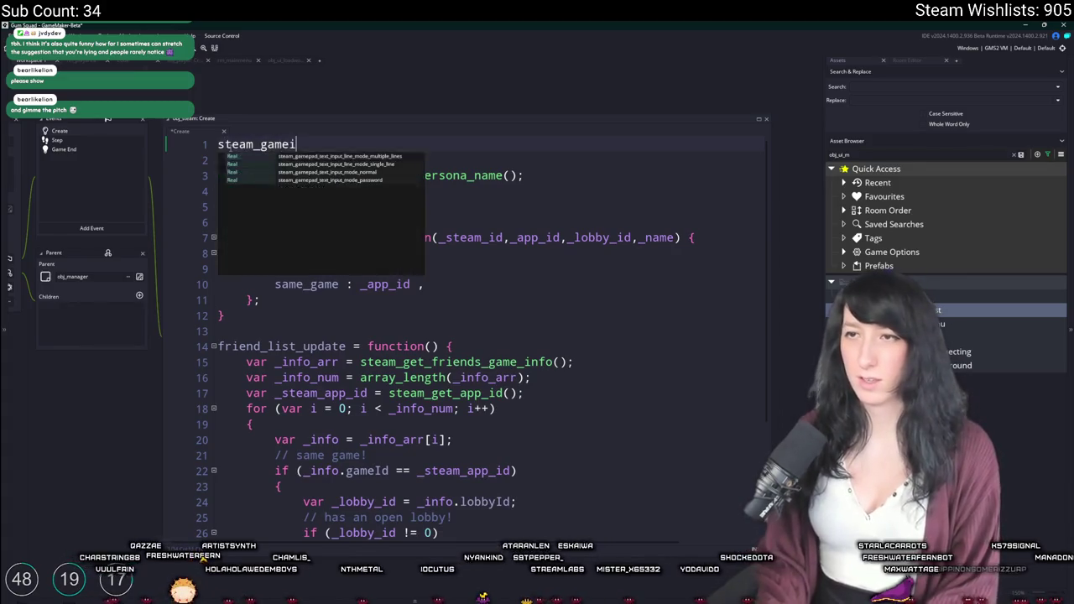
{"action": "key", "text": "BackSpace"}
{"action": "type", "text": "_id = steam_"}
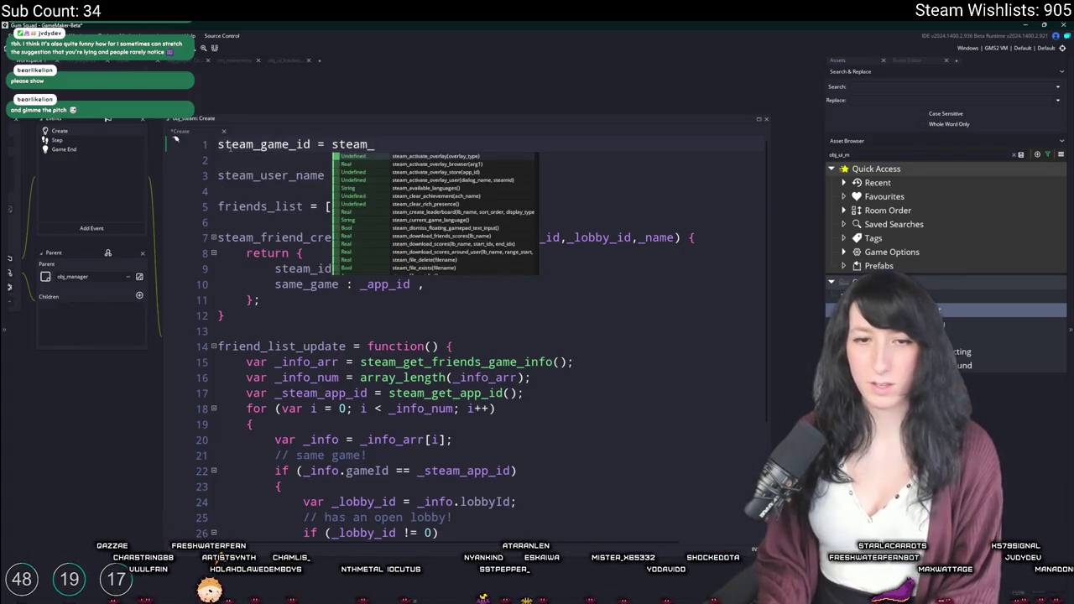
{"action": "type", "text": "get"}
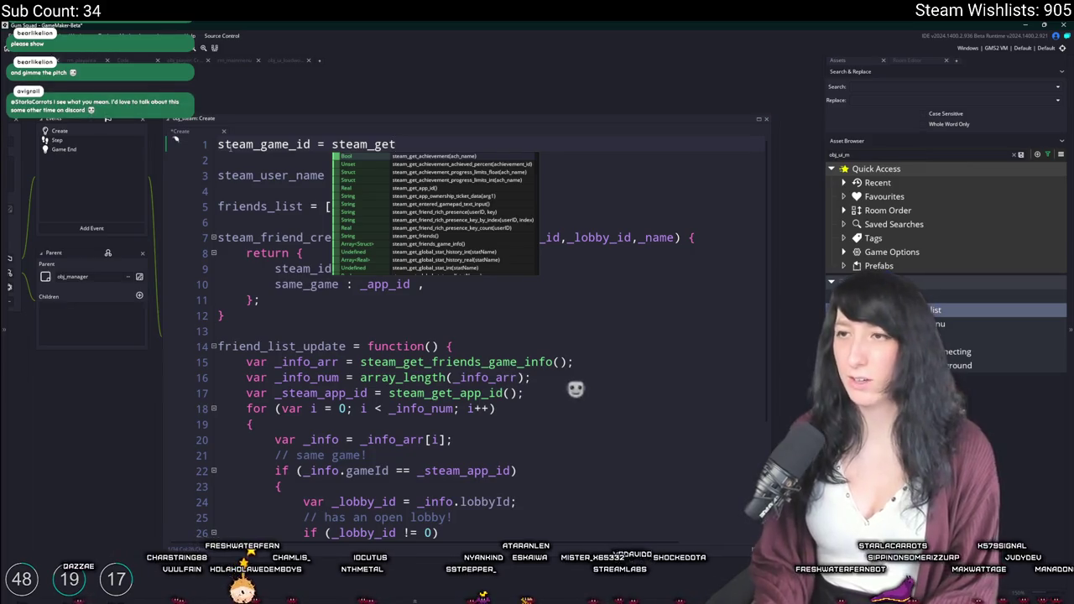
{"action": "type", "text": "_app_id();"}
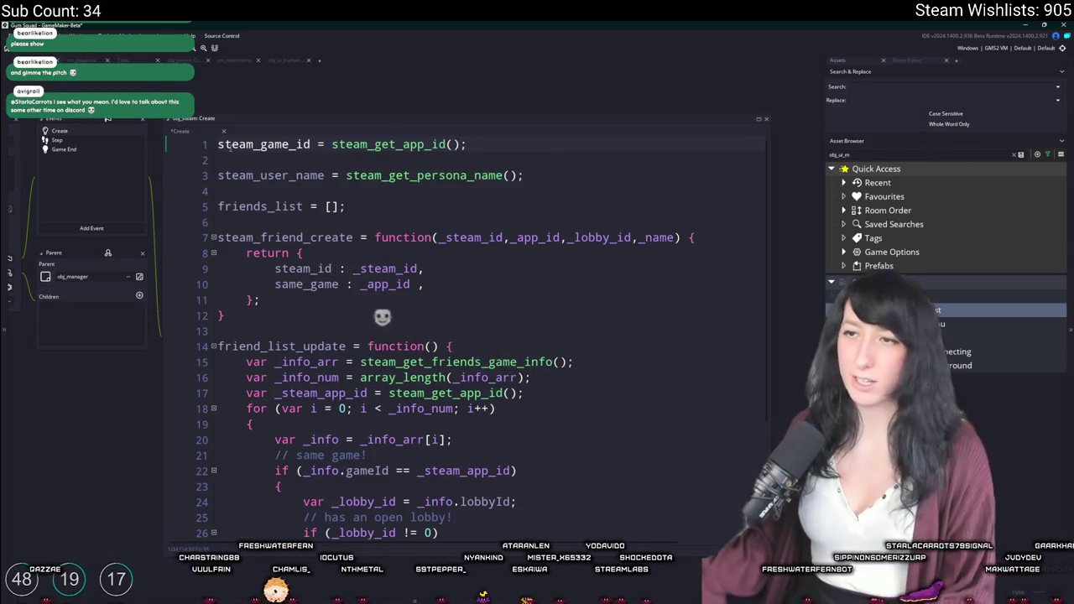
{"action": "left_click", "coordinate": [420, 286]}
{"action": "type", "text": ","}
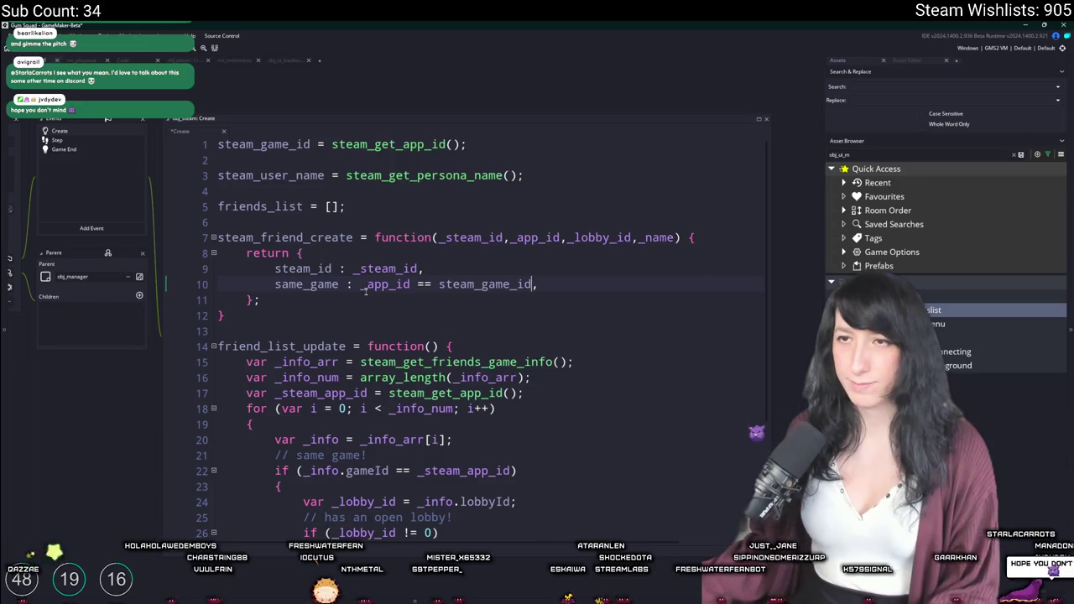
{"action": "left_click", "coordinate": [217, 144]}
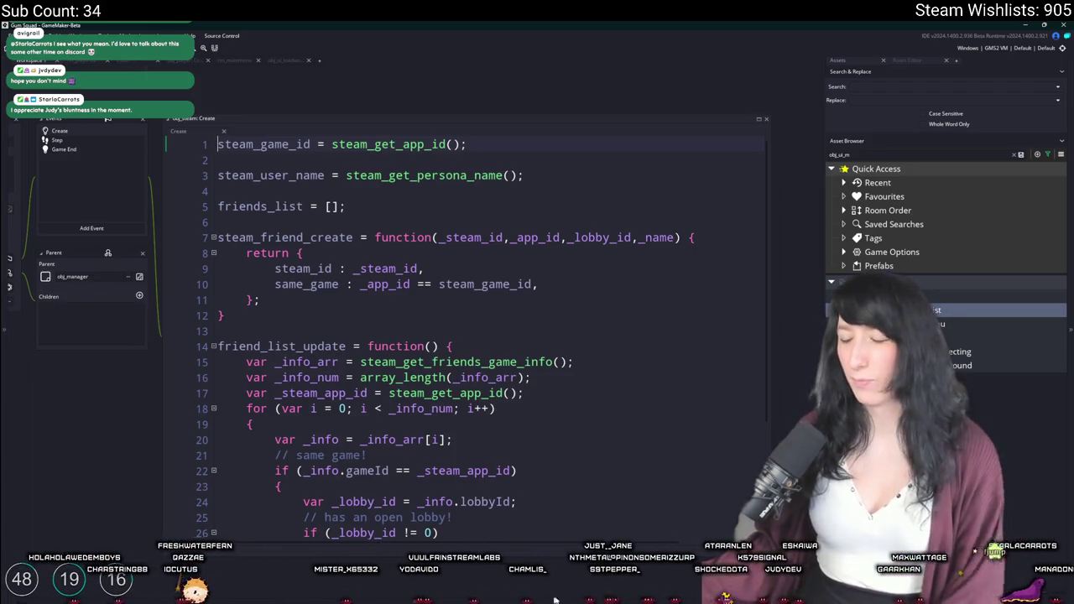
{"action": "key", "text": "alt+Tab"}
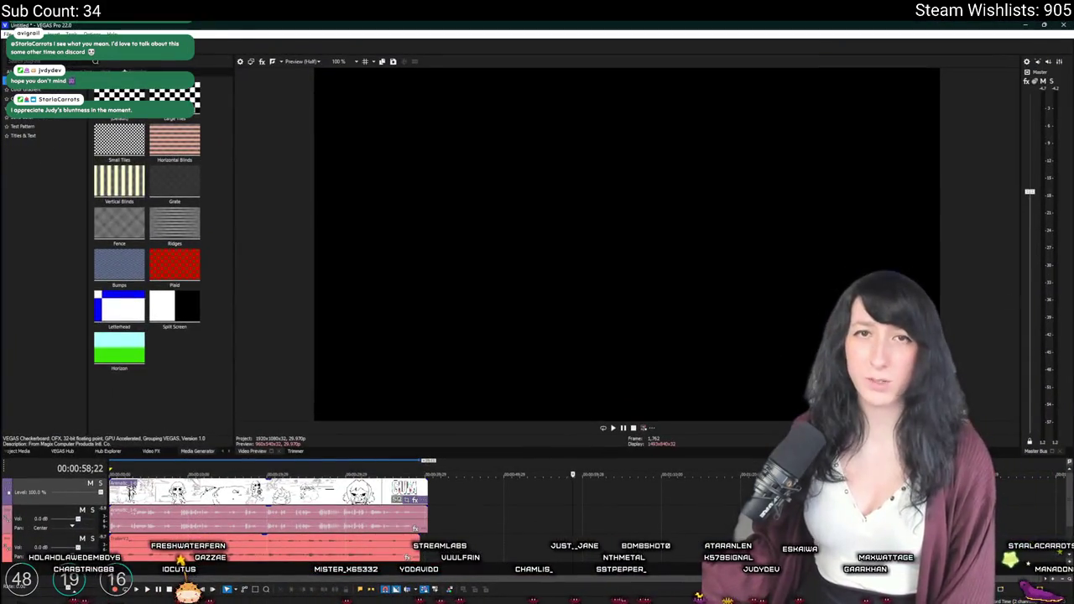
Bring up the VEGAS Pro animatic project and rewind the timeline to its first frame.
{"action": "key", "text": "alt+Tab"}
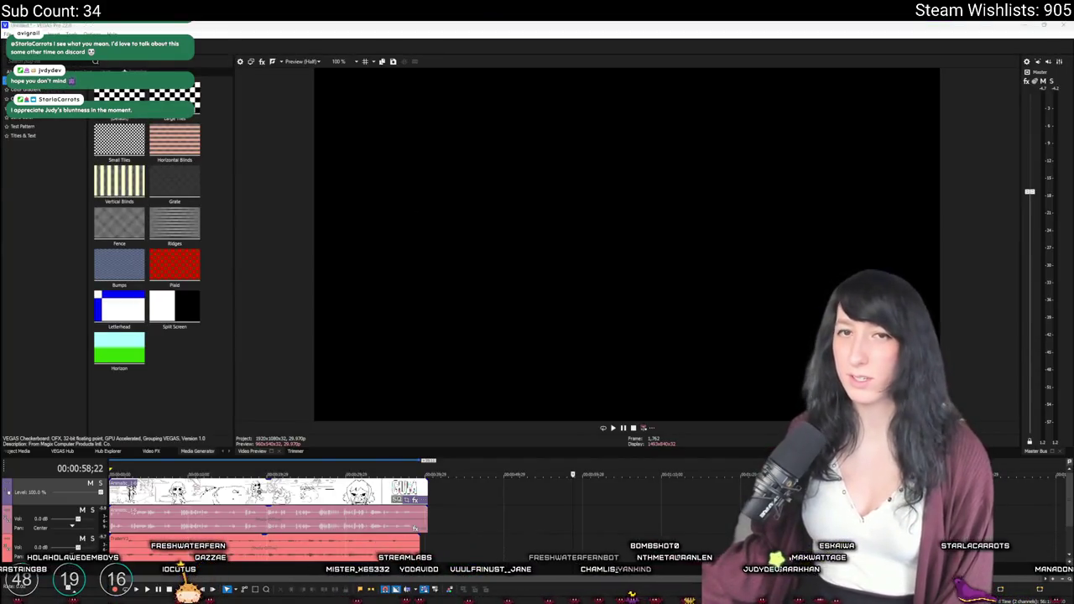
{"action": "key", "text": "alt+Tab"}
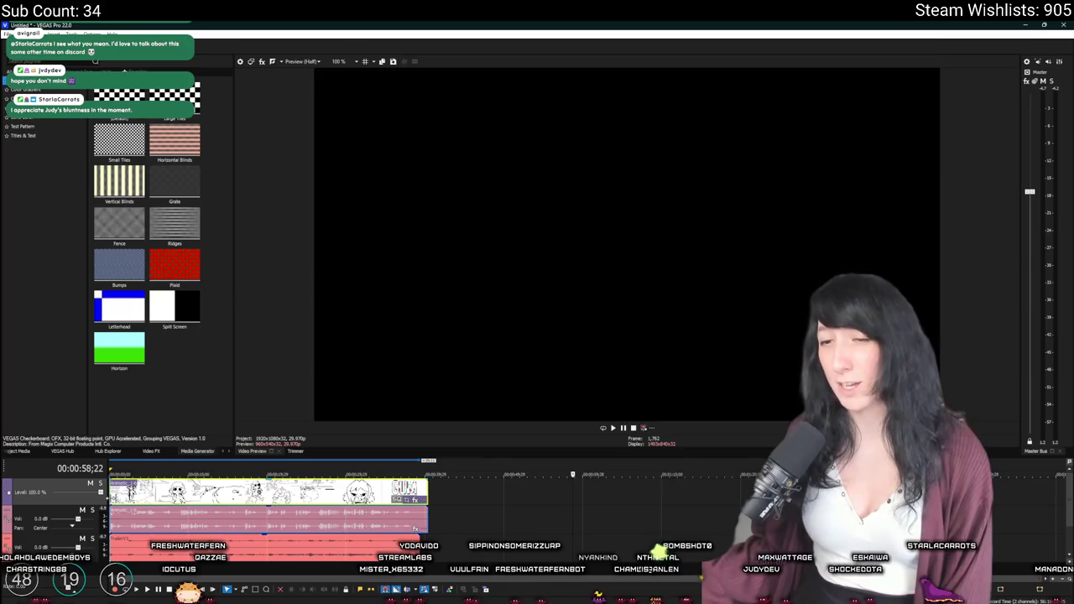
{"action": "key", "text": "Home"}
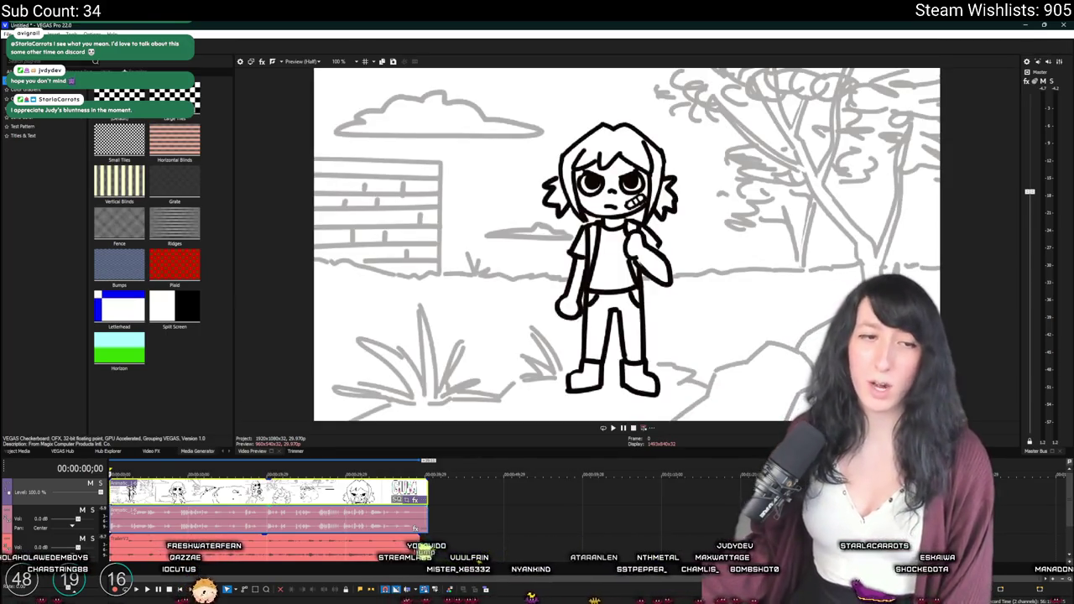
Play the animatic preview, stop and rewind it, then play it again from the beginning.
{"action": "key", "text": "alt+Tab"}
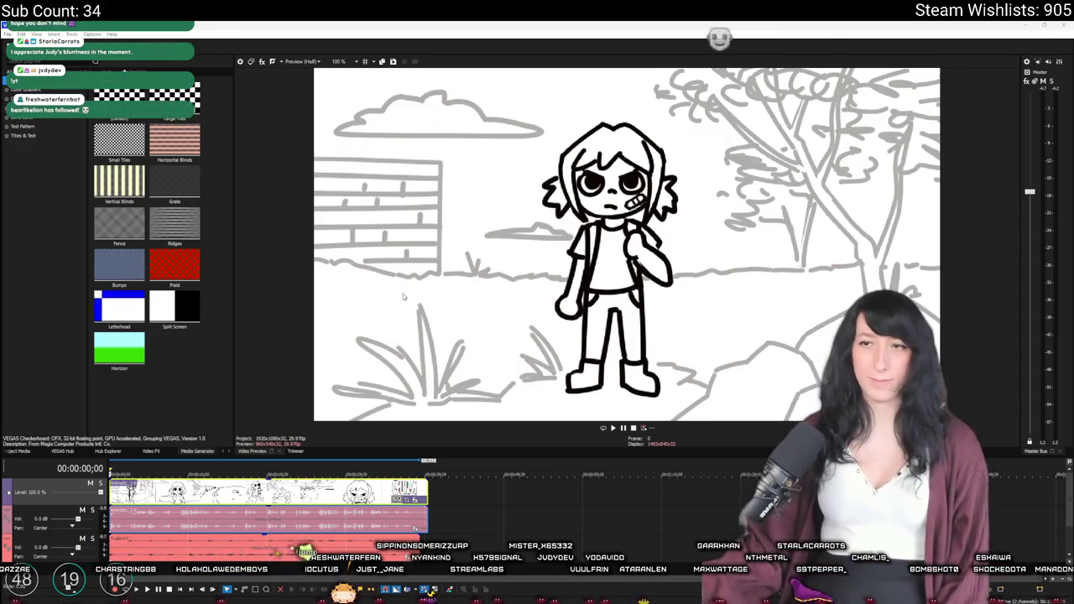
{"action": "left_click", "coordinate": [612, 428]}
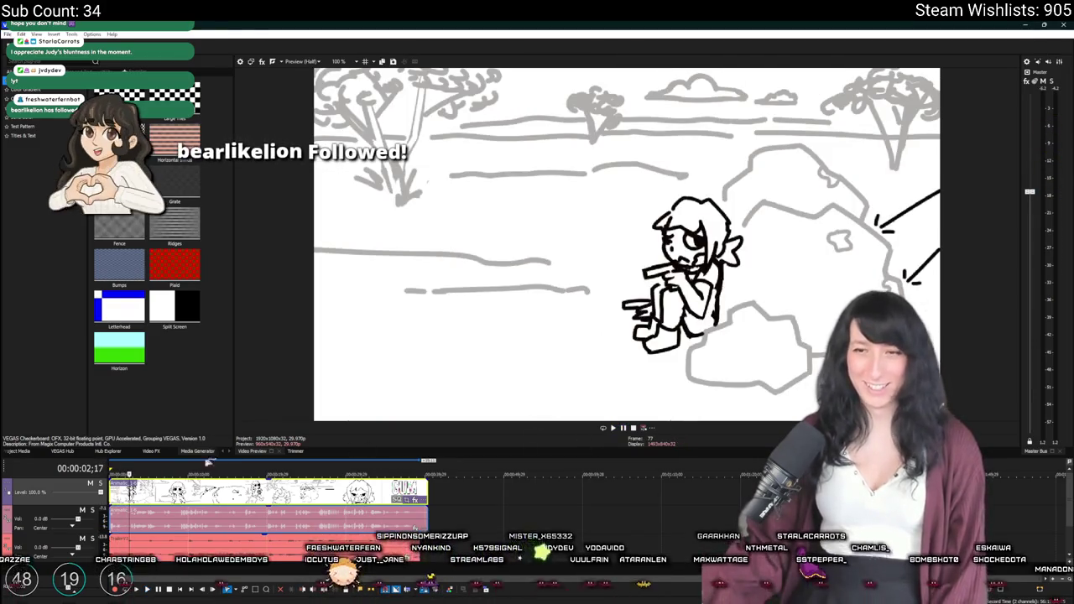
{"action": "key", "text": "space"}
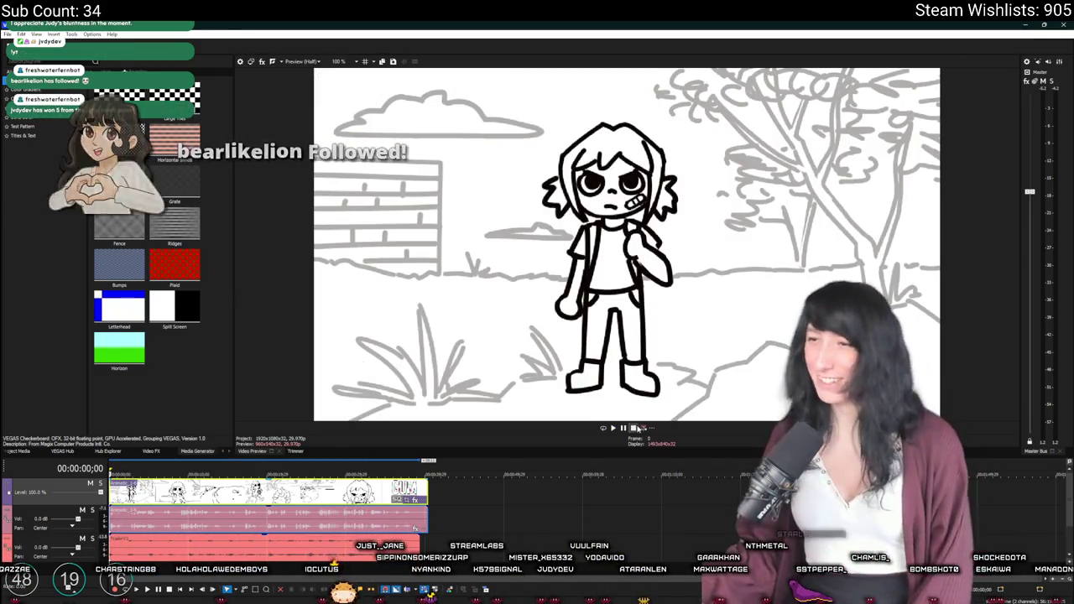
{"action": "left_click", "coordinate": [613, 428]}
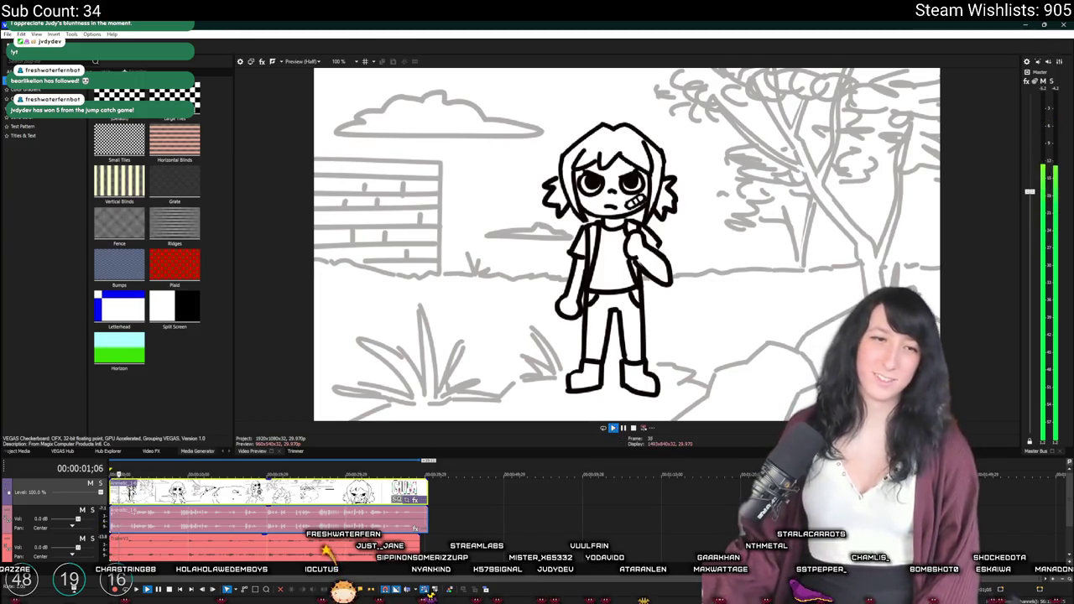
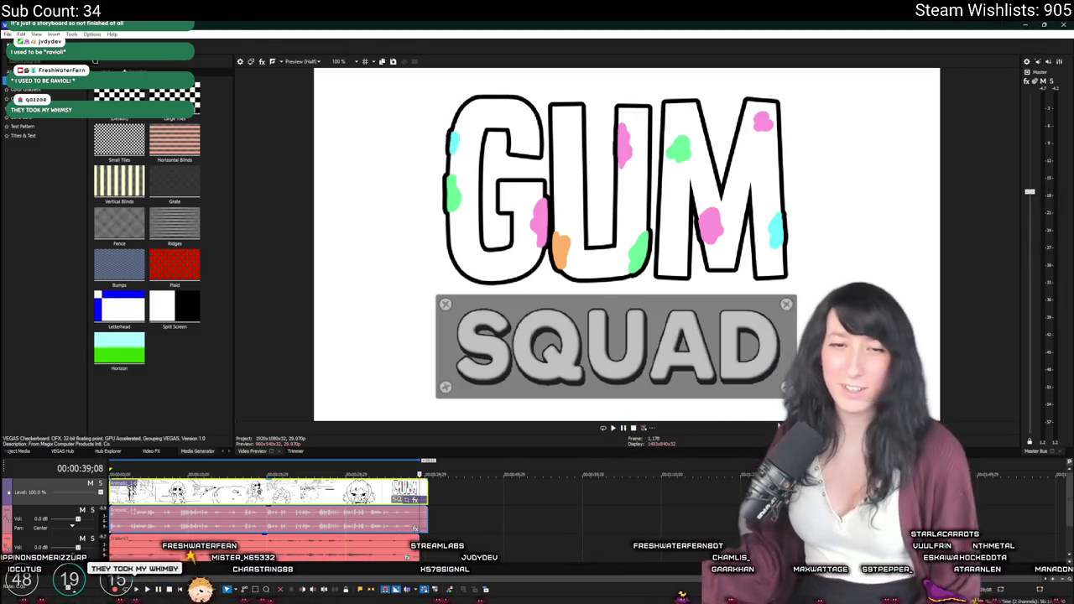
Minimize VEGAS Pro to bring back the GameMaker code containing friend_list_update.
{"action": "left_click", "coordinate": [1021, 28]}
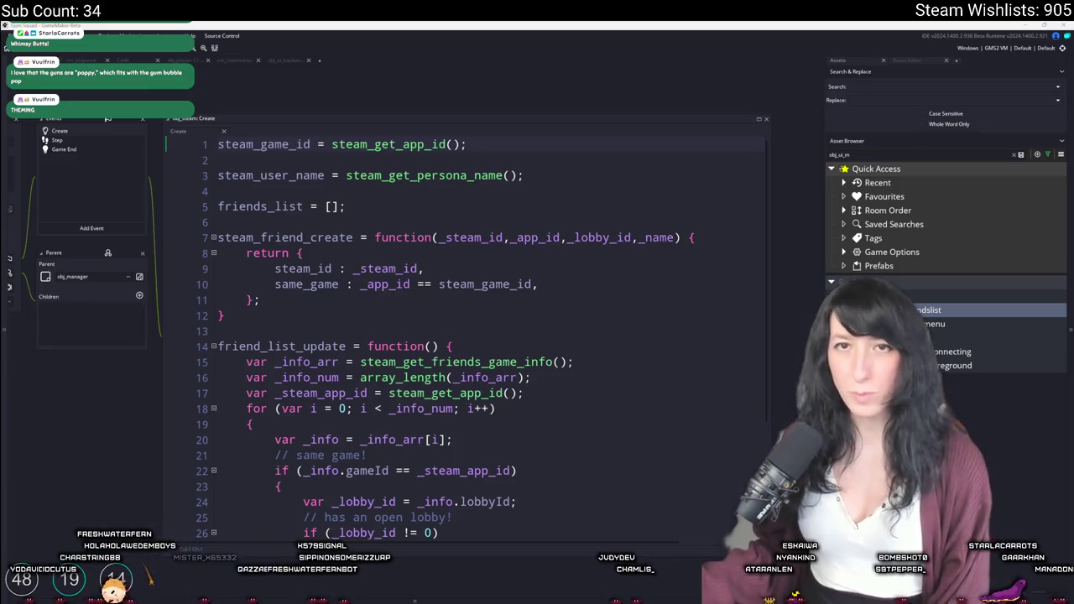
Run Gum Squad with F5 from obj_steam's Create code and maximize the game window.
{"action": "left_click", "coordinate": [445, 222]}
{"action": "key", "text": "F5"}
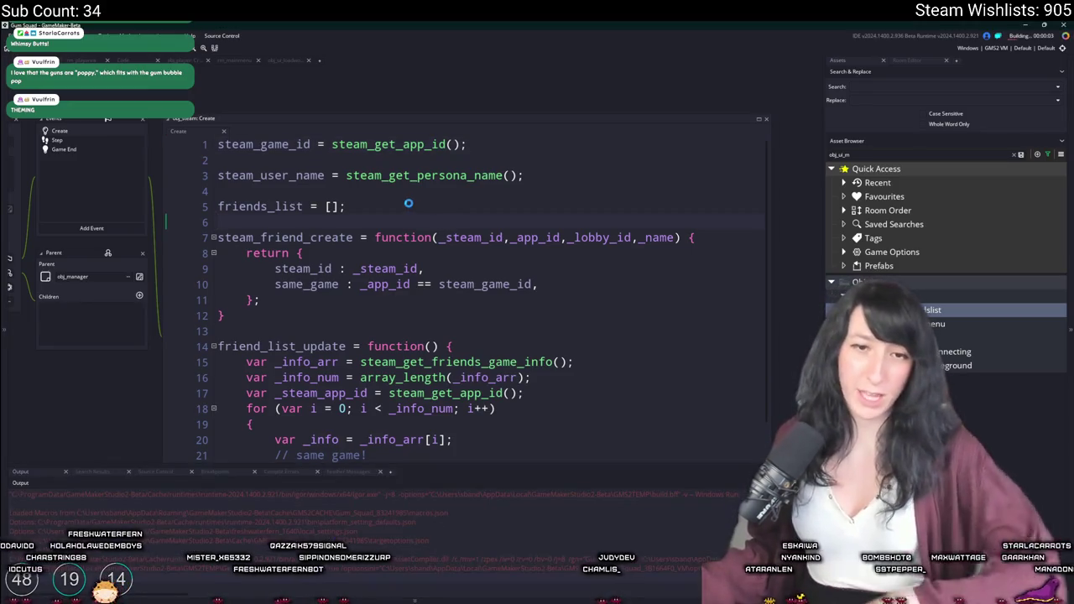
{"action": "left_click", "coordinate": [394, 160]}
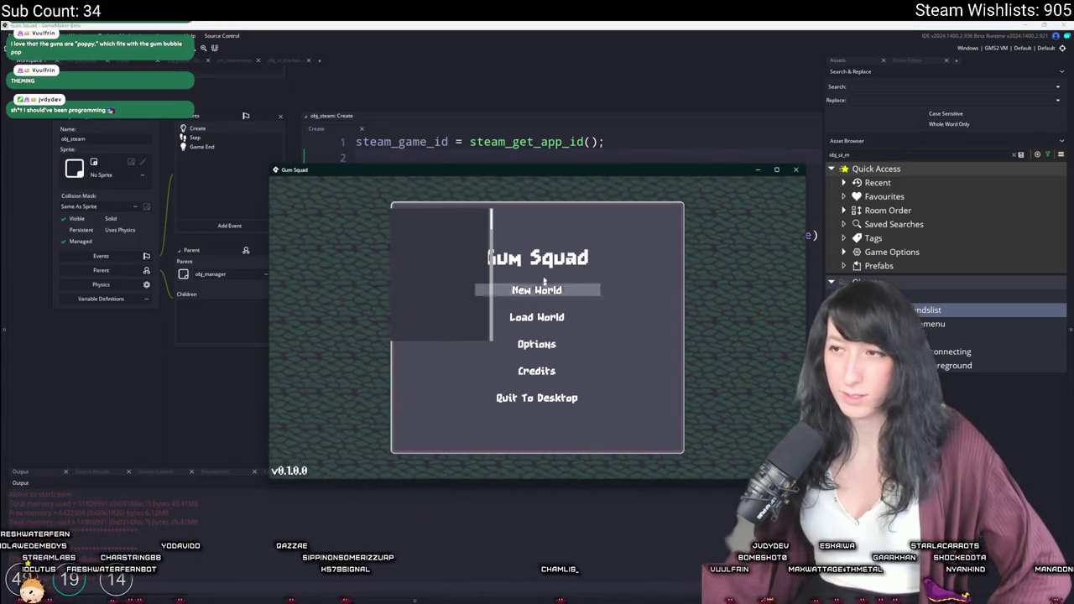
{"action": "double_click", "coordinate": [539, 172]}
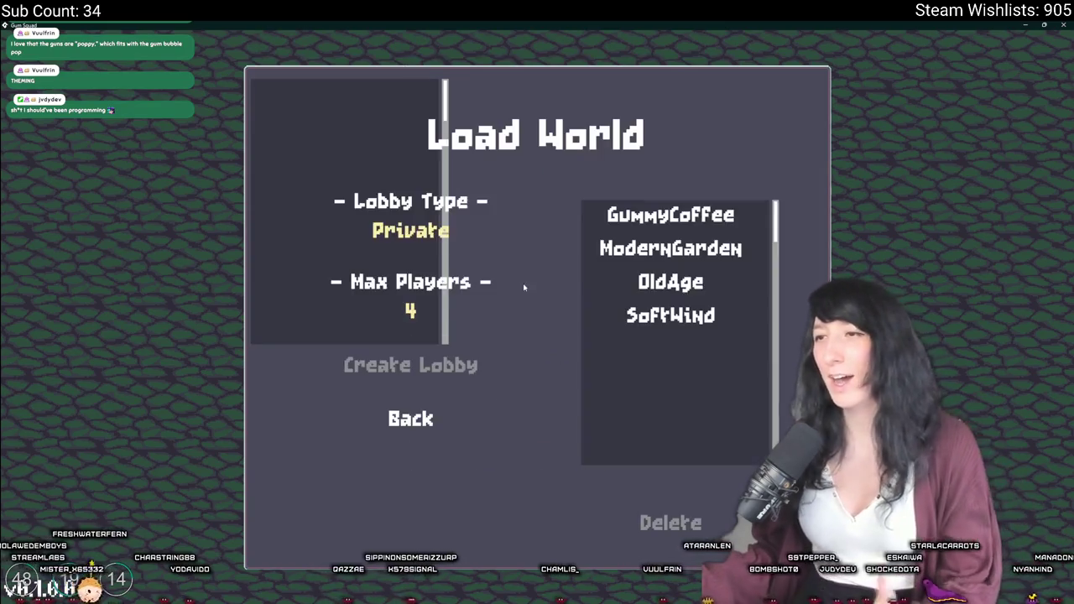
Start a new world with a private lobby from the main menu.
{"action": "left_click", "coordinate": [523, 294]}
{"action": "left_click", "coordinate": [472, 414]}
{"action": "left_click", "coordinate": [544, 263]}
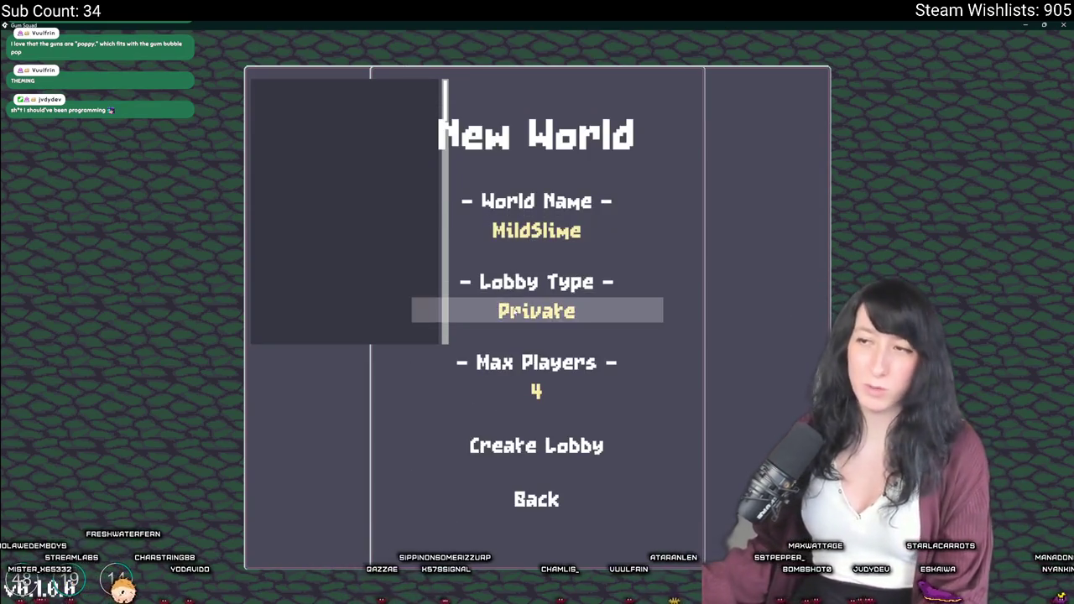
{"action": "left_click", "coordinate": [514, 443]}
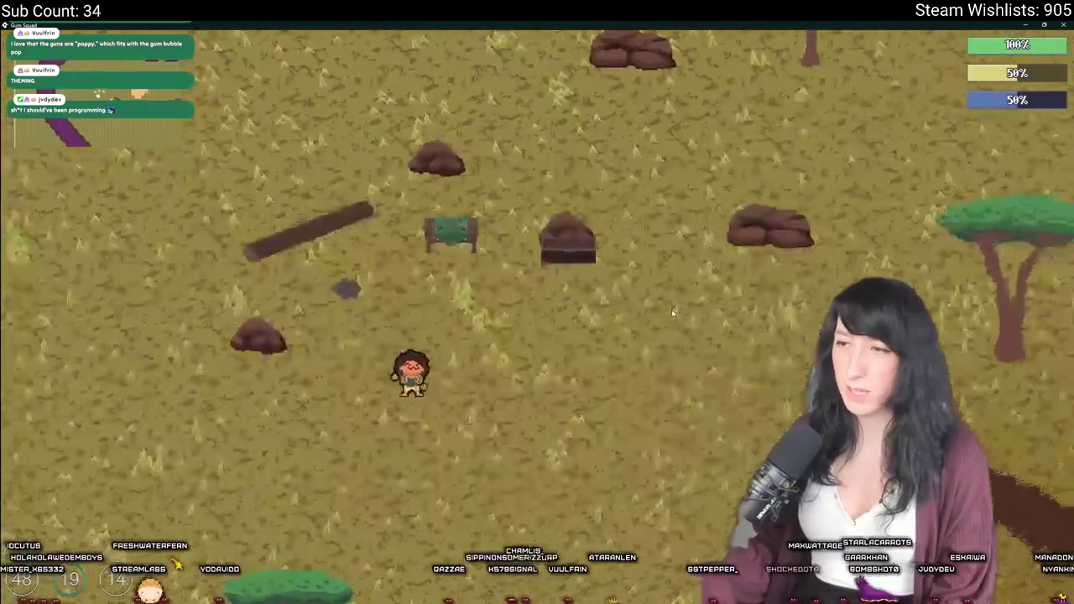
Walk across the field and down through the orange clearing to the container.
{"action": "key", "text": "Tab"}
{"action": "key", "text": "Tab"}
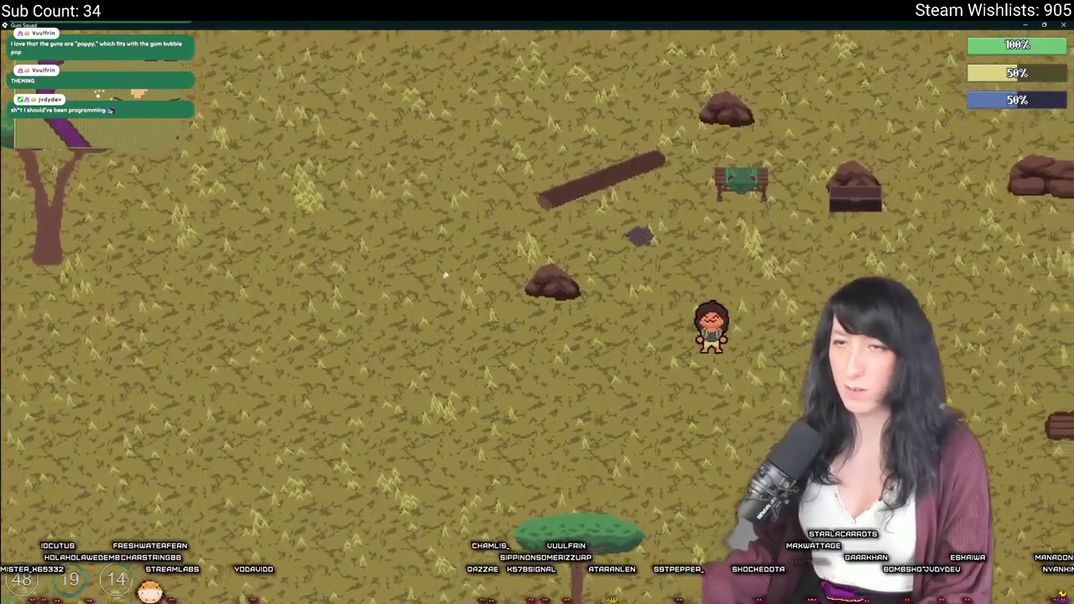
{"action": "key", "text": "d"}
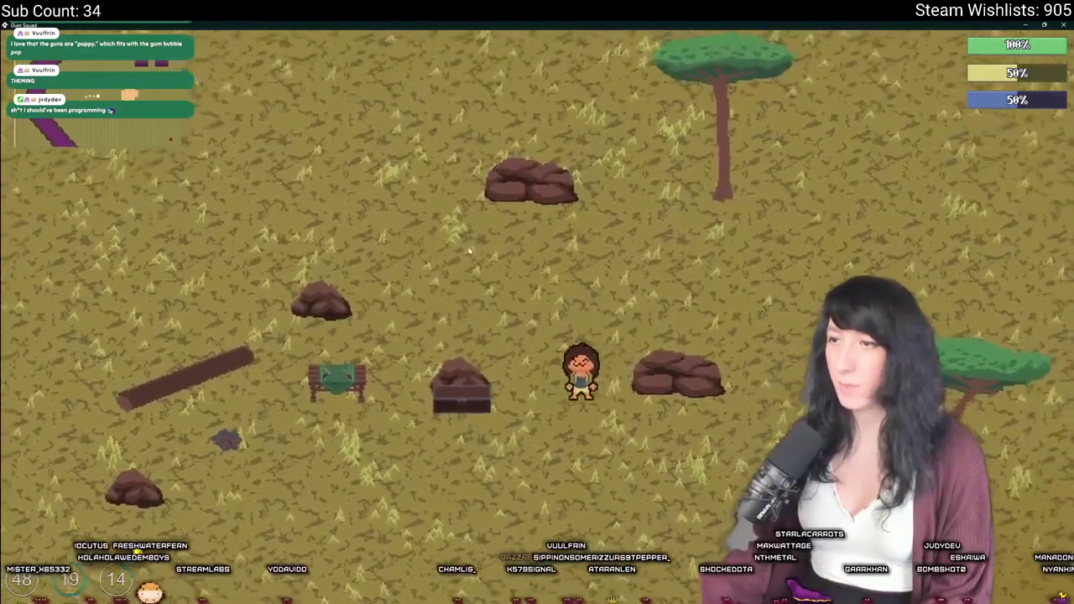
{"action": "key", "text": "Tab"}
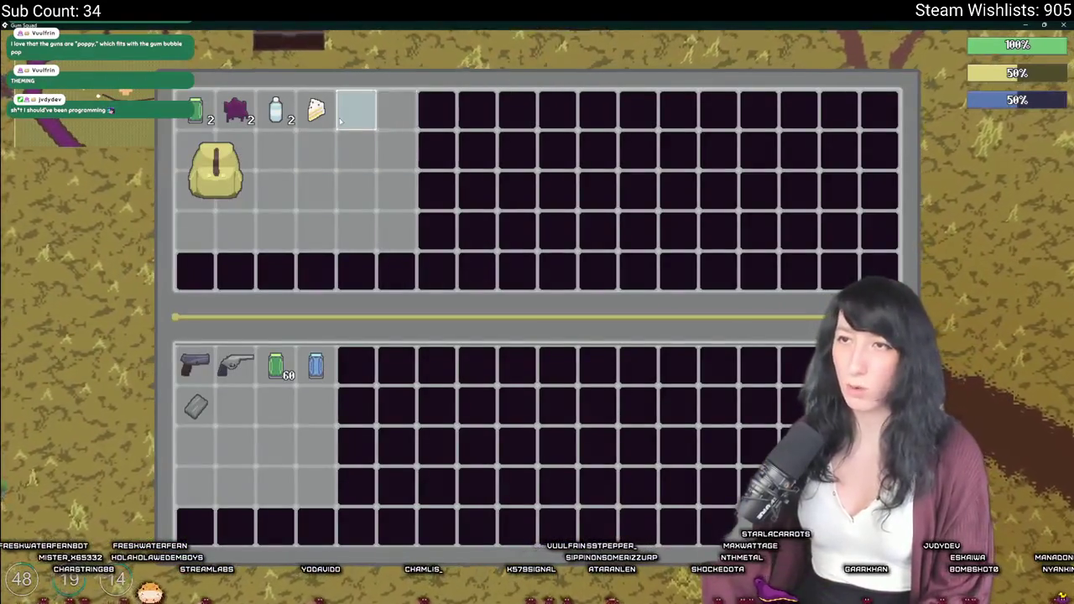
{"action": "key", "text": "Tab"}
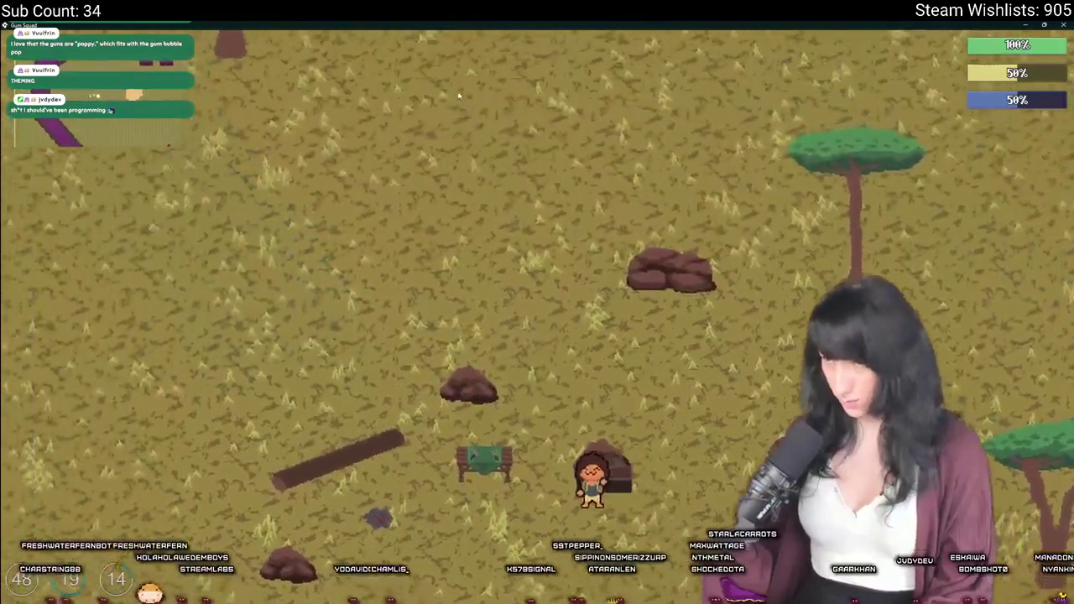
{"action": "key", "text": "s"}
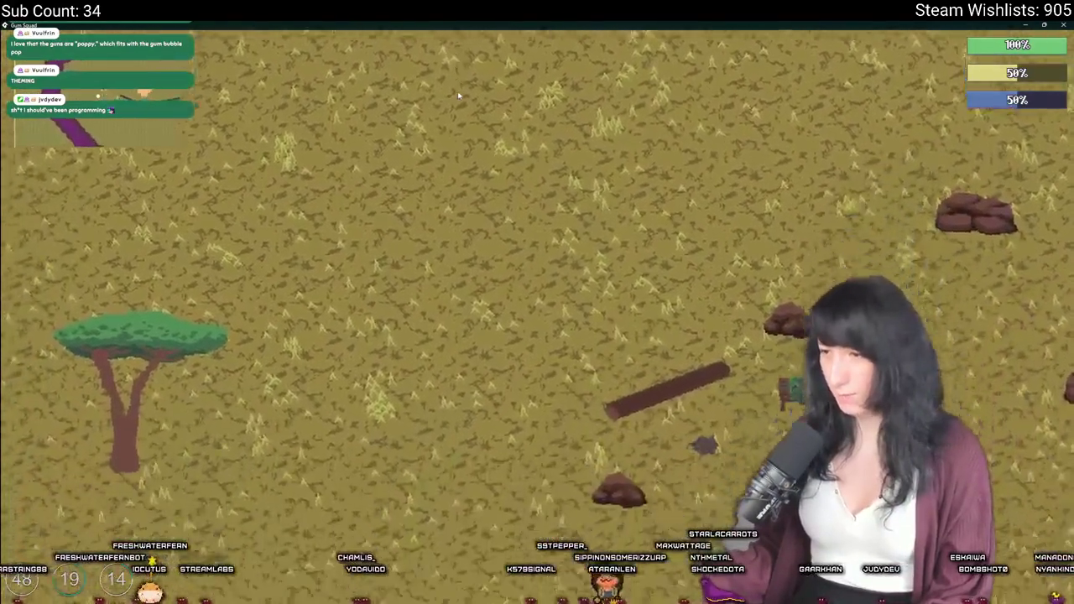
{"action": "key", "text": "s"}
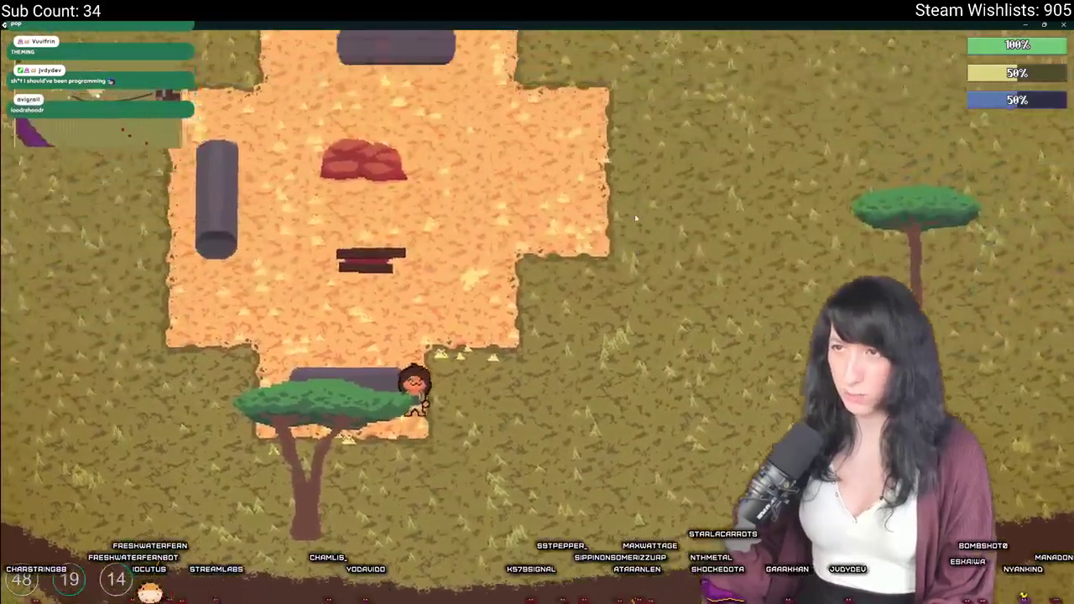
{"action": "key", "text": "w"}
{"action": "key", "text": "Tab"}
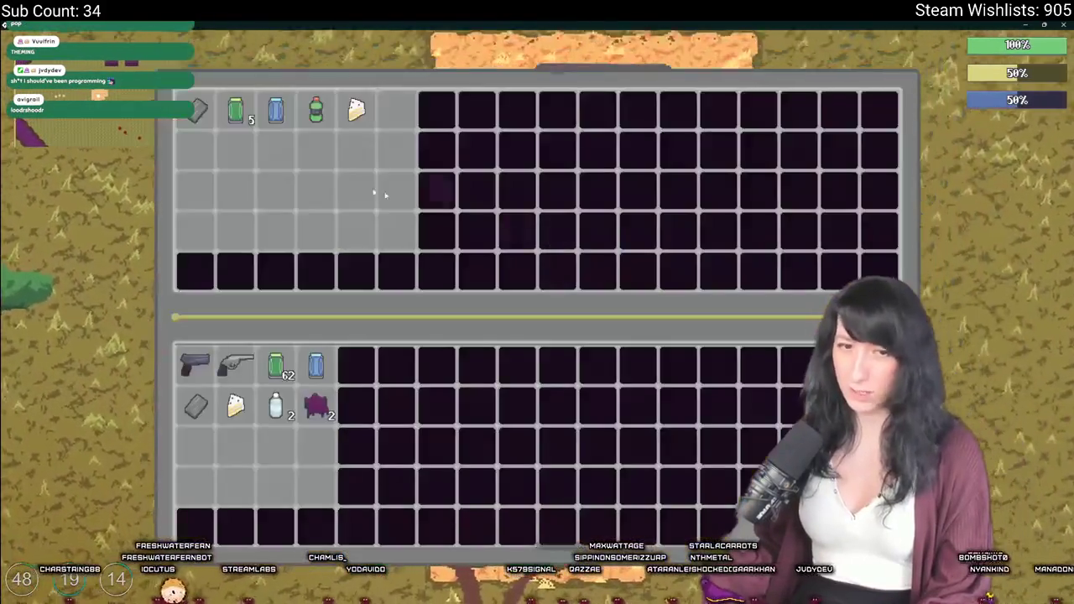
Take all five container items into the inventory.
{"action": "left_click", "coordinate": [356, 110]}
{"action": "left_click", "coordinate": [315, 110]}
{"action": "left_click", "coordinate": [276, 110]}
{"action": "left_click", "coordinate": [234, 110]}
{"action": "left_click", "coordinate": [195, 110]}
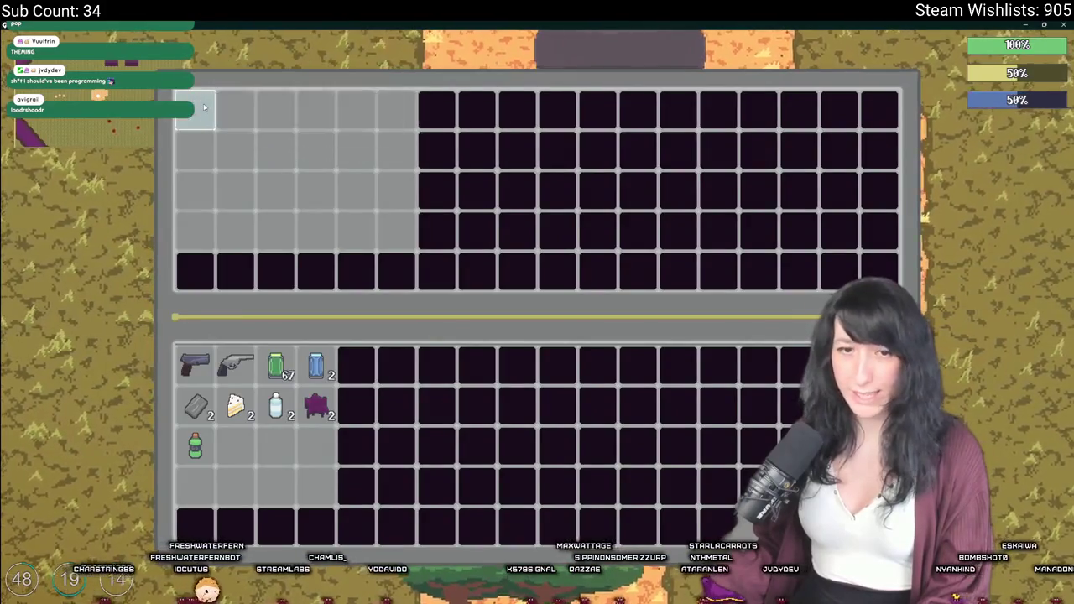
{"action": "key", "text": "Tab"}
Move into the grassland, open crafting and place Raw Gum in a slot.
{"action": "key", "text": "a"}
{"action": "key", "text": "s"}
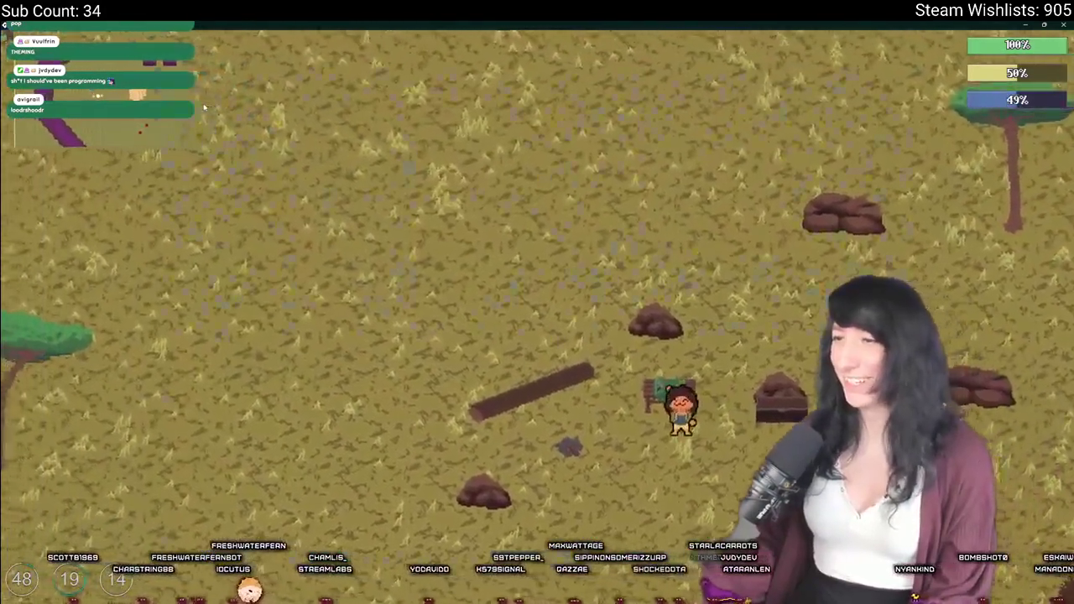
{"action": "key", "text": "Tab"}
{"action": "left_click", "coordinate": [315, 362]}
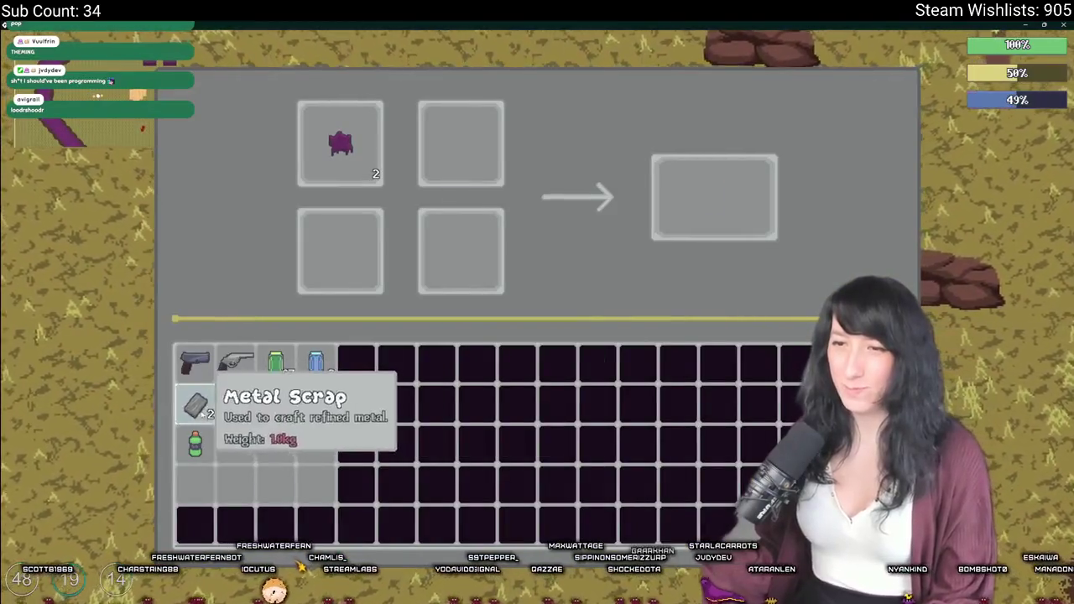
Arrange Raw Gum and a single Metal Scrap in the crafting slots for the Mint Gum recipe.
{"action": "left_click", "coordinate": [195, 404]}
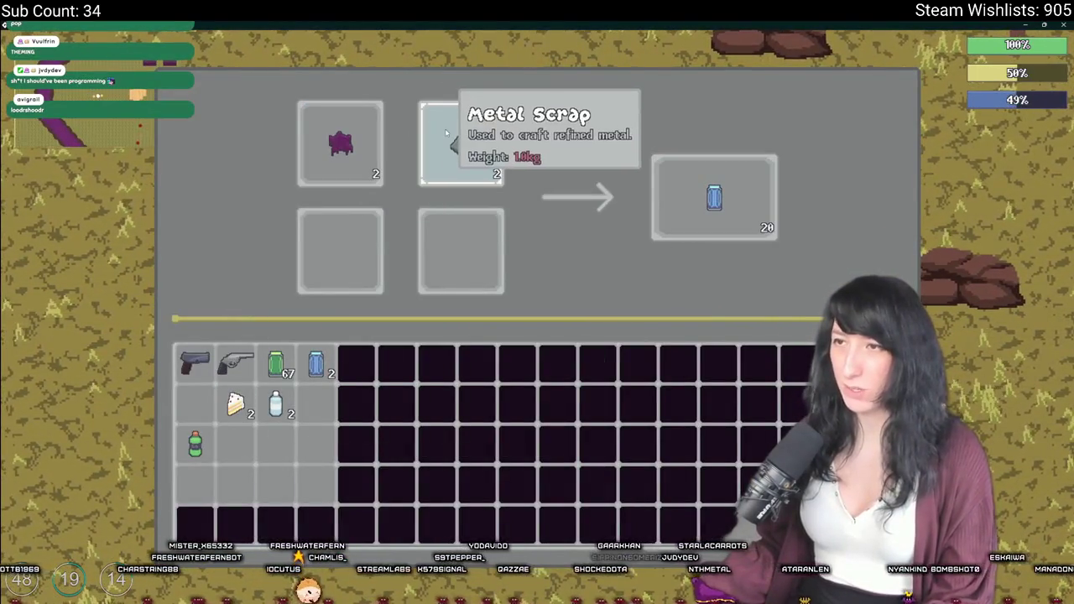
{"action": "left_click", "coordinate": [445, 128]}
{"action": "left_click", "coordinate": [457, 133]}
{"action": "mouse_move", "coordinate": [356, 168]}
{"action": "left_mouse_down"}
{"action": "mouse_move", "coordinate": [339, 185]}
{"action": "mouse_move", "coordinate": [315, 401]}
{"action": "mouse_move", "coordinate": [361, 180]}
{"action": "left_mouse_up"}
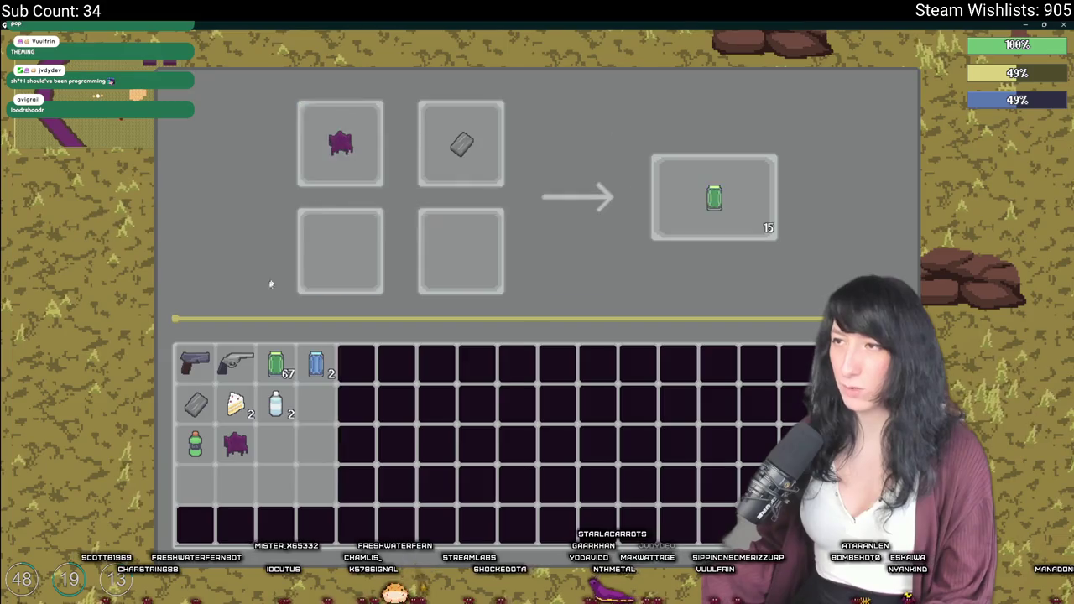
{"action": "mouse_move", "coordinate": [195, 402]}
{"action": "left_mouse_down"}
{"action": "mouse_move", "coordinate": [453, 217]}
{"action": "mouse_move", "coordinate": [453, 243]}
{"action": "mouse_move", "coordinate": [276, 363]}
{"action": "mouse_move", "coordinate": [186, 379]}
{"action": "mouse_move", "coordinate": [195, 402]}
{"action": "left_mouse_up"}
{"action": "mouse_move", "coordinate": [235, 444]}
{"action": "left_mouse_down"}
{"action": "mouse_move", "coordinate": [243, 369]}
{"action": "mouse_move", "coordinate": [351, 253]}
{"action": "mouse_move", "coordinate": [277, 404]}
{"action": "mouse_move", "coordinate": [238, 446]}
{"action": "left_mouse_up"}
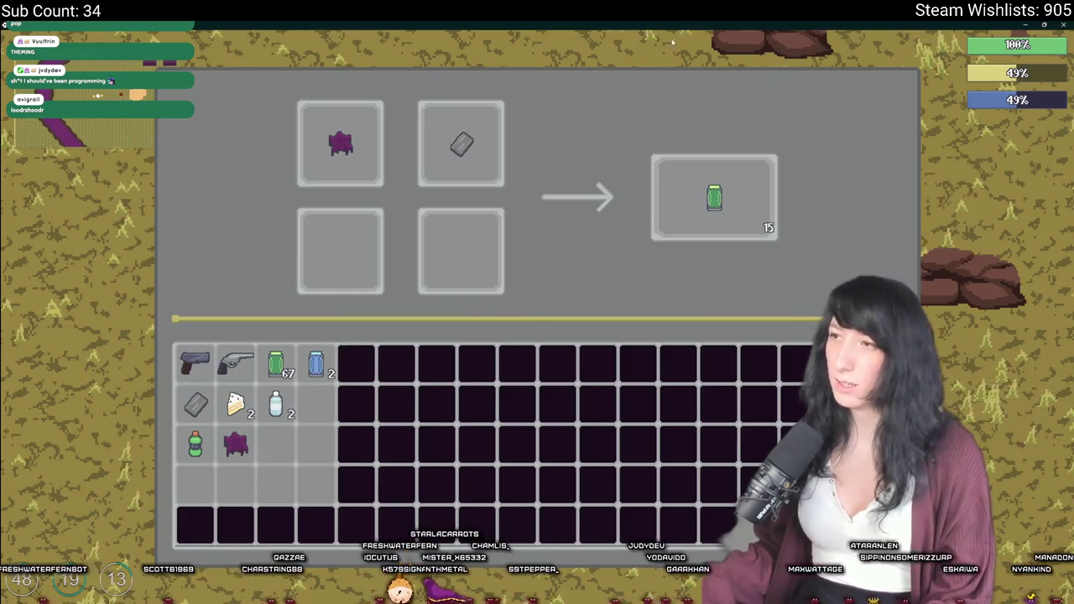
Move the 15 crafted Mint Gum into the inventory and switch to the character screen.
{"action": "left_click_drag", "start_coordinate": [748, 236], "coordinate": [382, 423]}
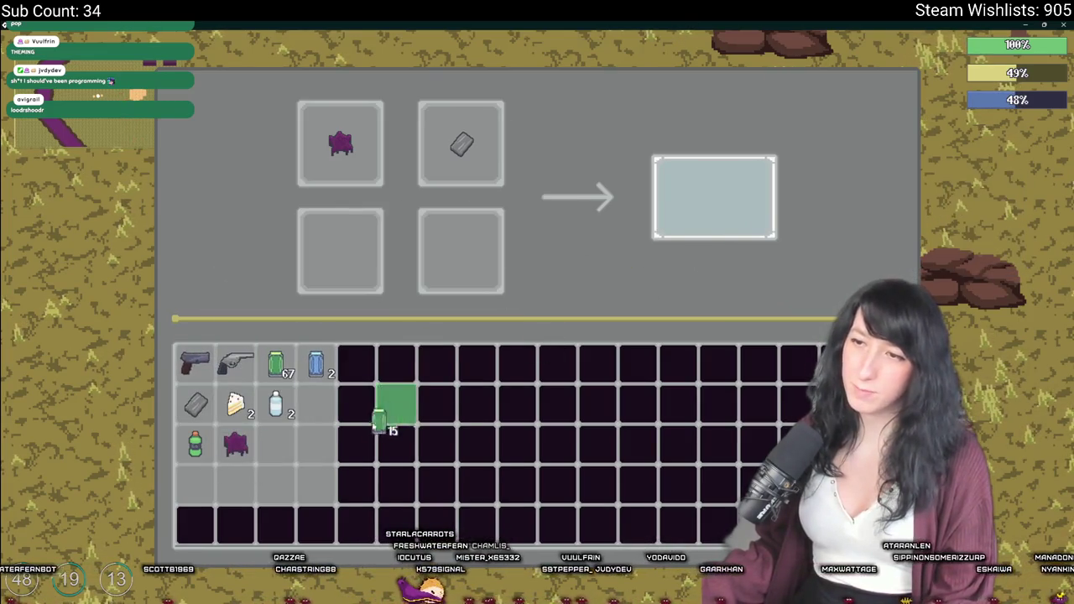
{"action": "left_click_drag", "start_coordinate": [311, 413], "coordinate": [312, 412]}
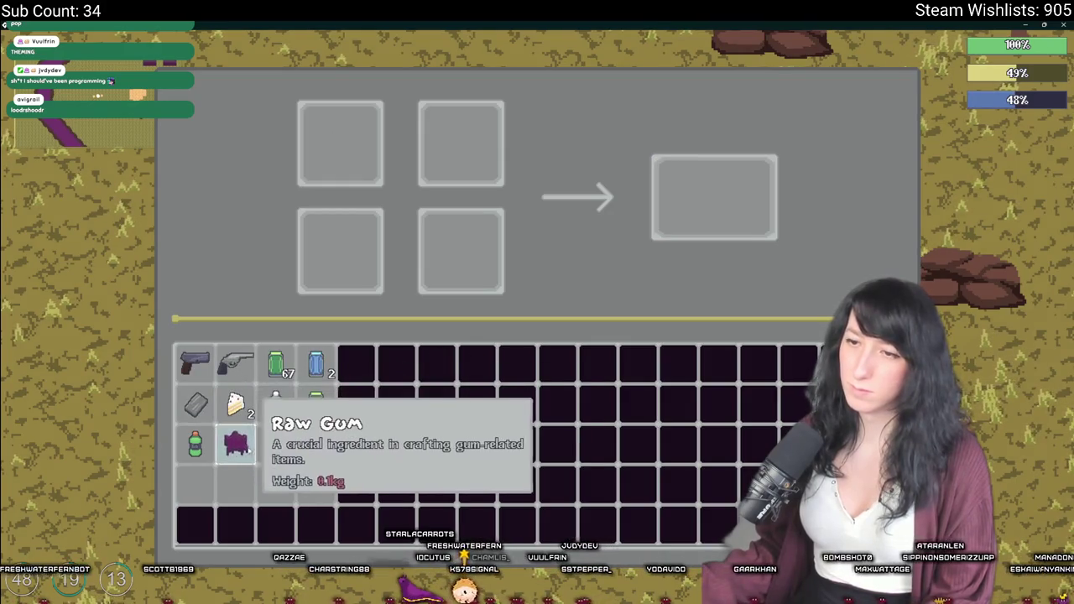
{"action": "key", "text": "Escape"}
{"action": "key", "text": "Tab"}
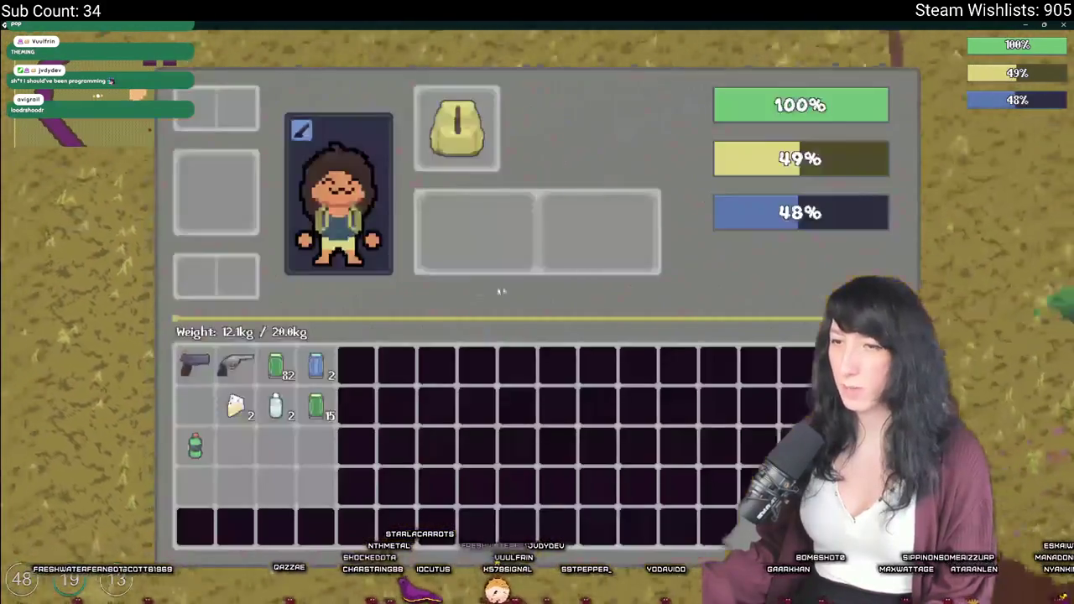
Equip the Mint Slinger pistol and walk into the brick building.
{"action": "left_click", "coordinate": [195, 363]}
{"action": "key", "text": "Tab"}
{"action": "key", "text": "a"}
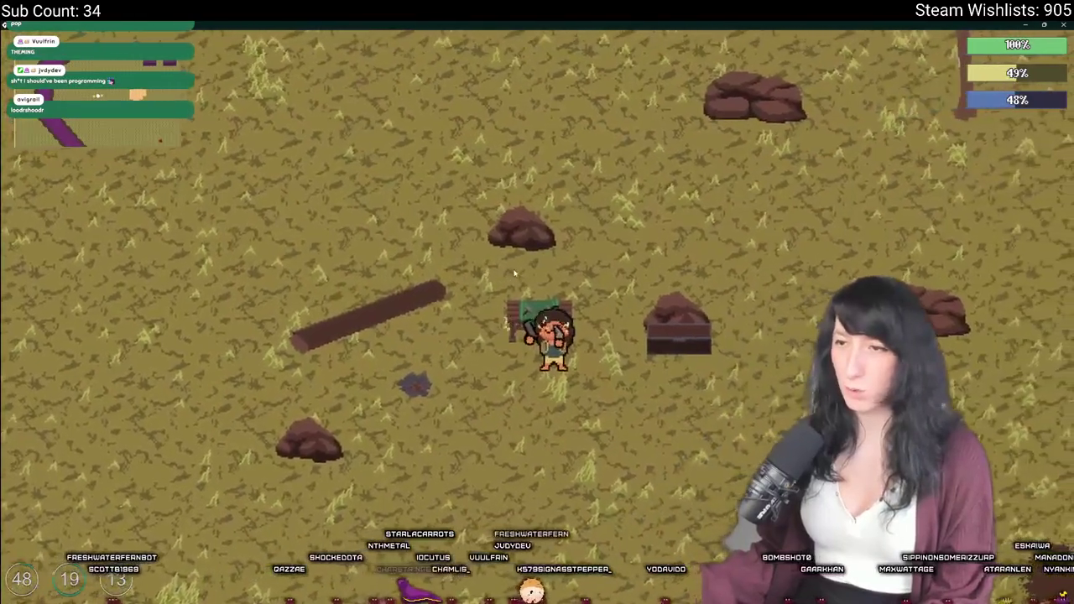
{"action": "key", "text": "d"}
{"action": "key", "text": "w"}
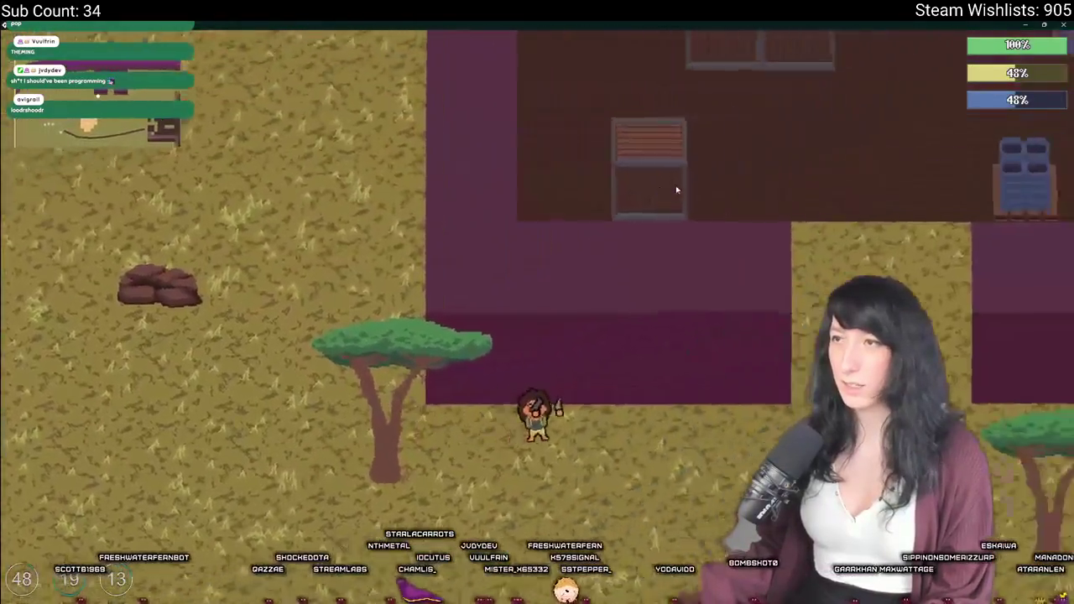
{"action": "key", "text": "s"}
{"action": "key", "text": "d"}
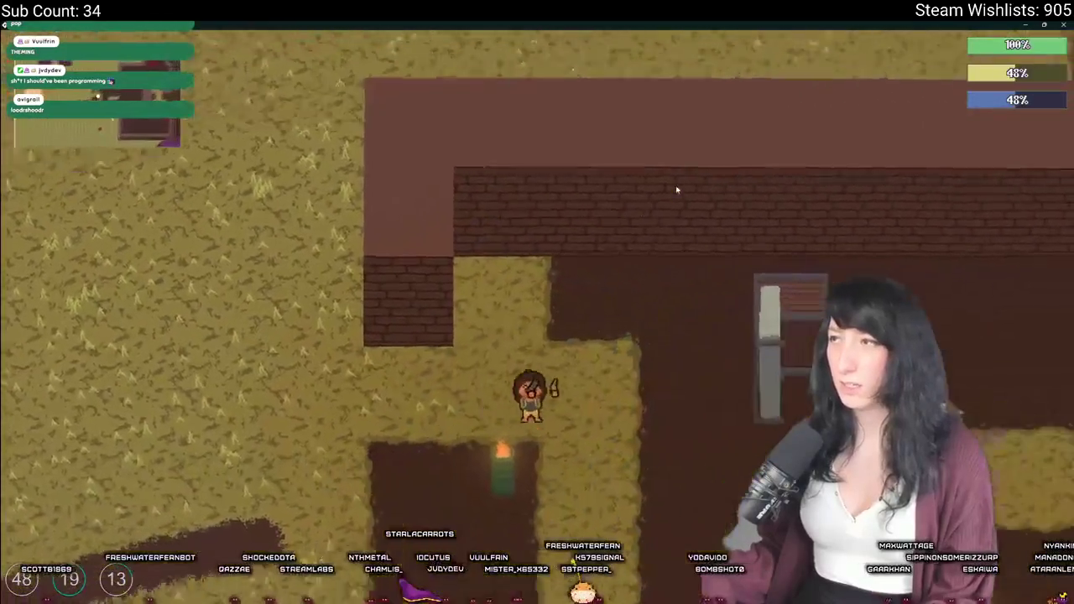
{"action": "key", "text": "d"}
{"action": "key", "text": "w"}
{"action": "key", "text": "w"}
Fight through the room and shoot the enemy on the right.
{"action": "key", "text": "d"}
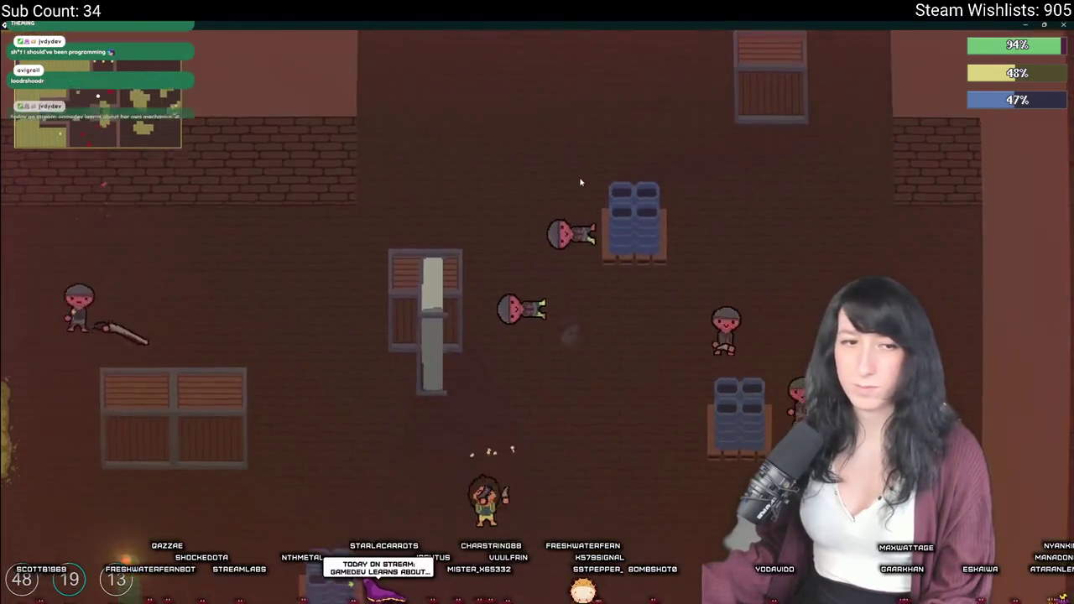
{"action": "key", "text": "s"}
{"action": "key", "text": "a"}
{"action": "key", "text": "a"}
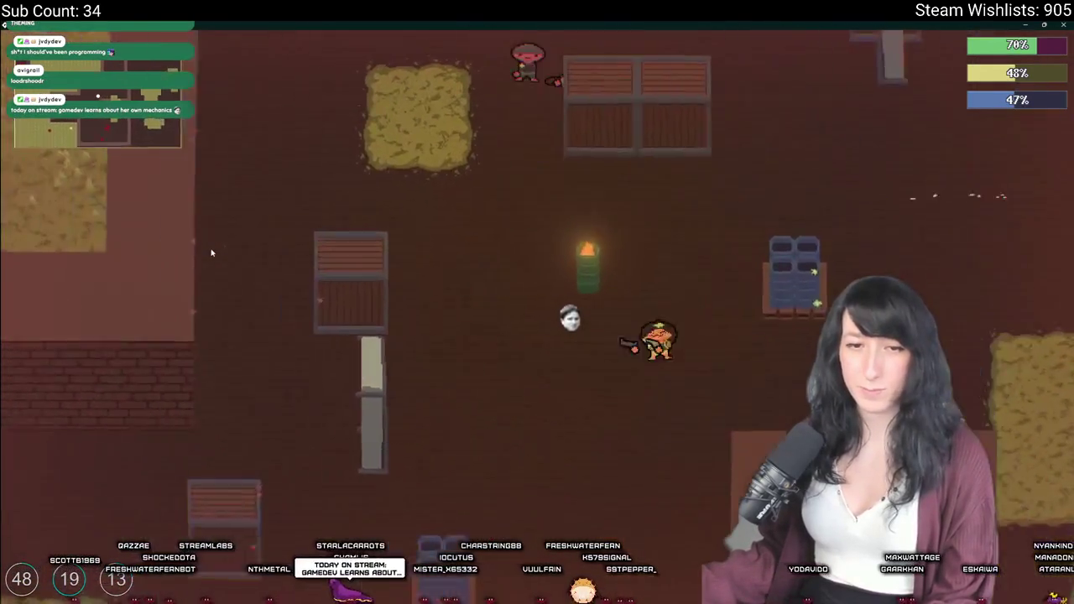
{"action": "key", "text": "w"}
{"action": "key", "text": "w"}
{"action": "key", "text": "a"}
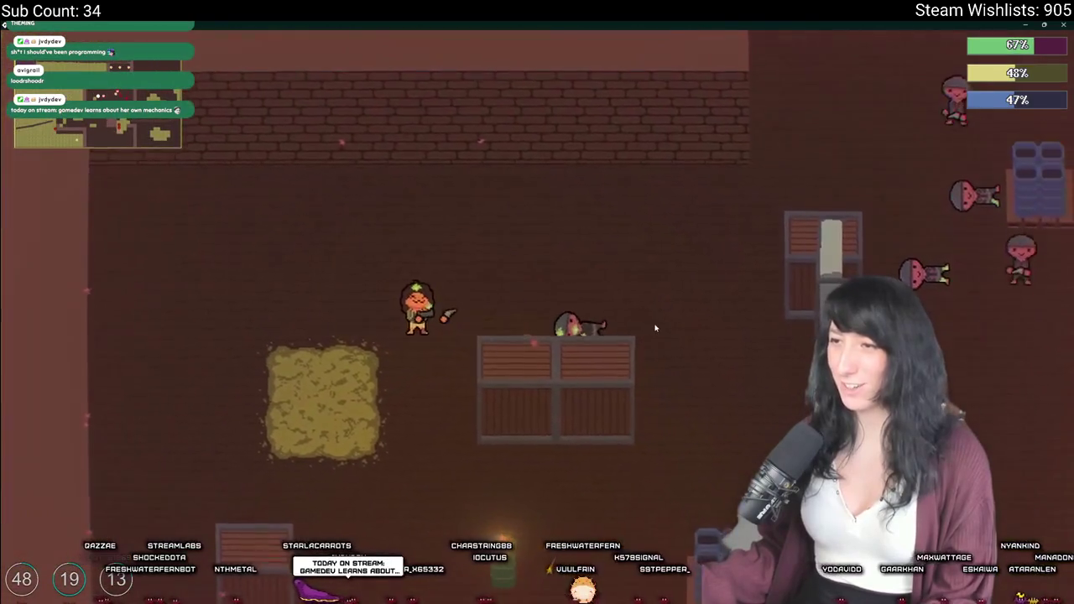
{"action": "key", "text": "d"}
{"action": "key", "text": "s"}
{"action": "left_click", "coordinate": [677, 315]}
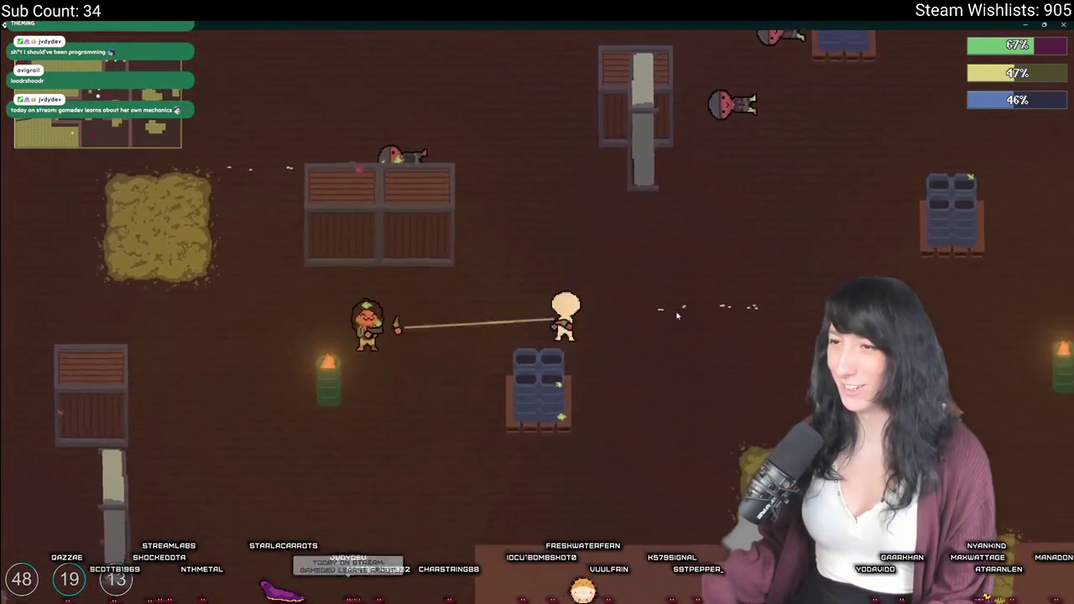
Run up into the next area and attack the nearby enemy.
{"action": "key", "text": "d"}
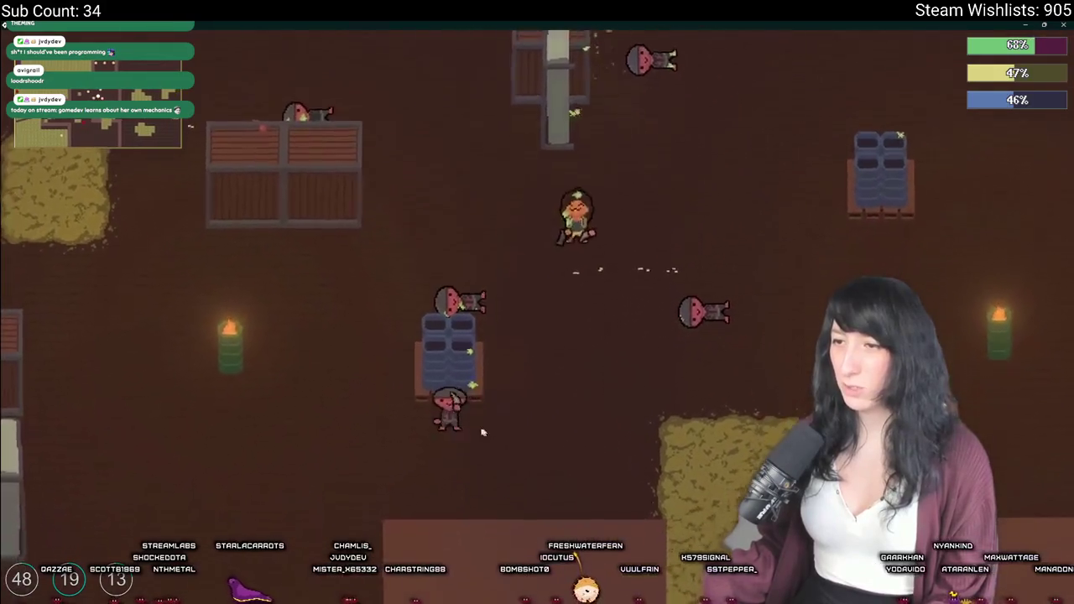
{"action": "key", "text": "s"}
{"action": "key", "text": "a"}
{"action": "key", "text": "w"}
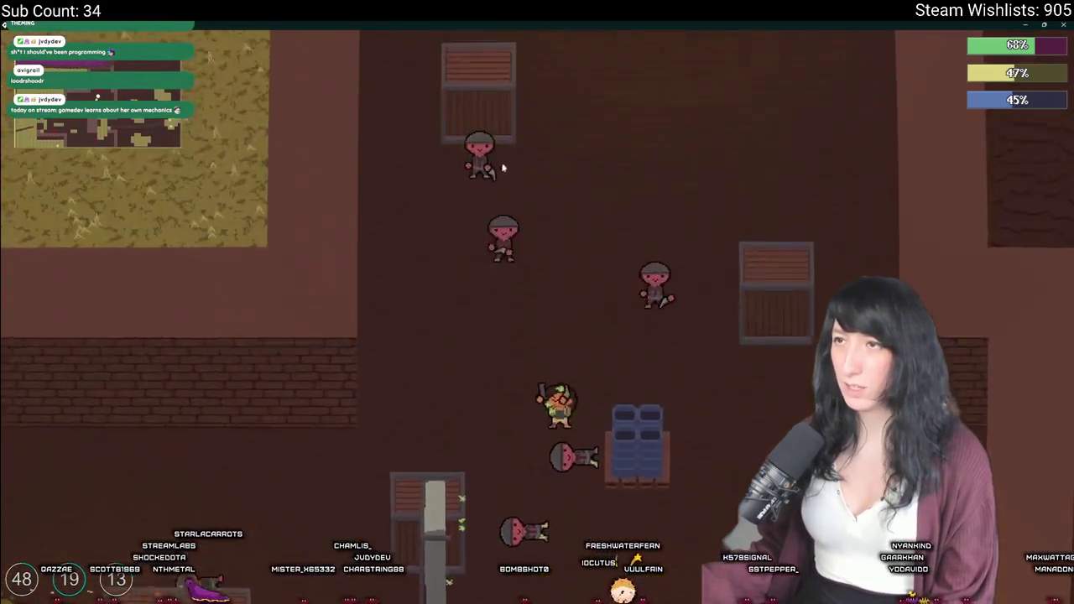
{"action": "key", "text": "w"}
{"action": "left_click", "coordinate": [503, 218]}
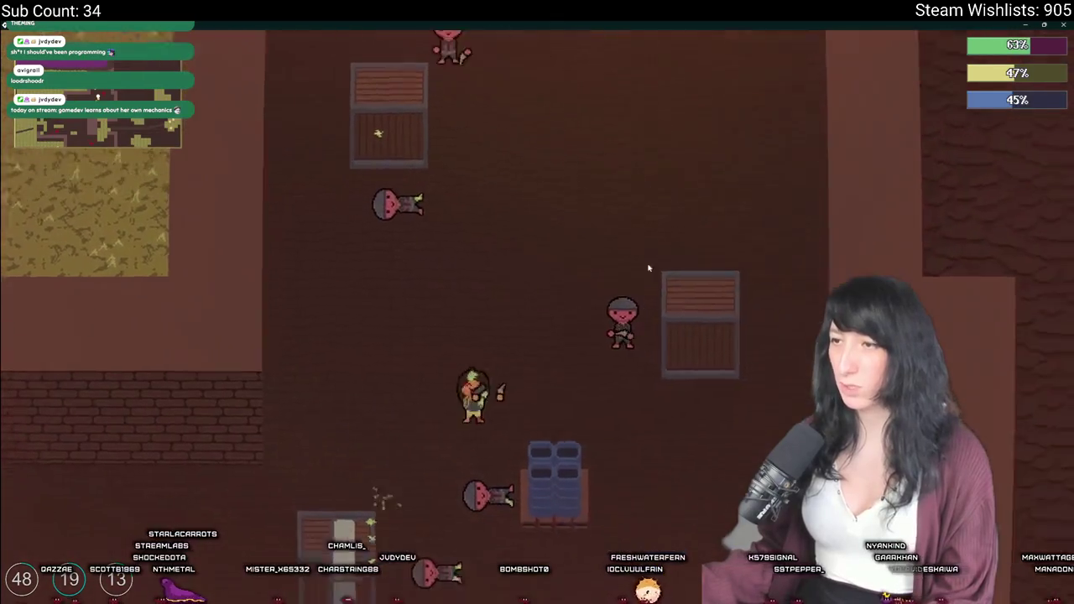
Walk through the brick-walled room and down into the room with beds.
{"action": "key", "text": "w"}
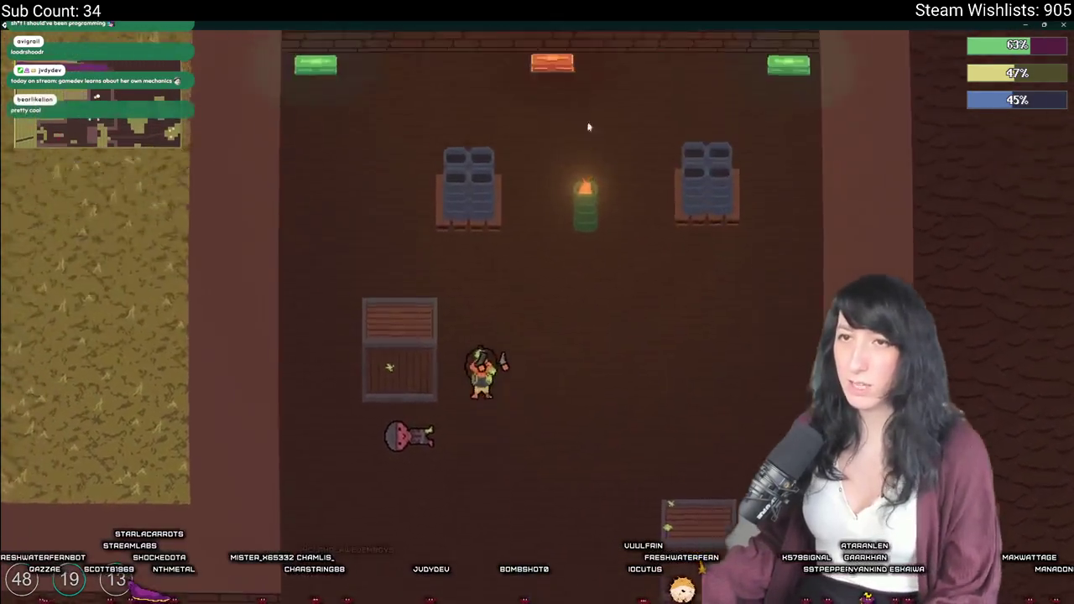
{"action": "key", "text": "s"}
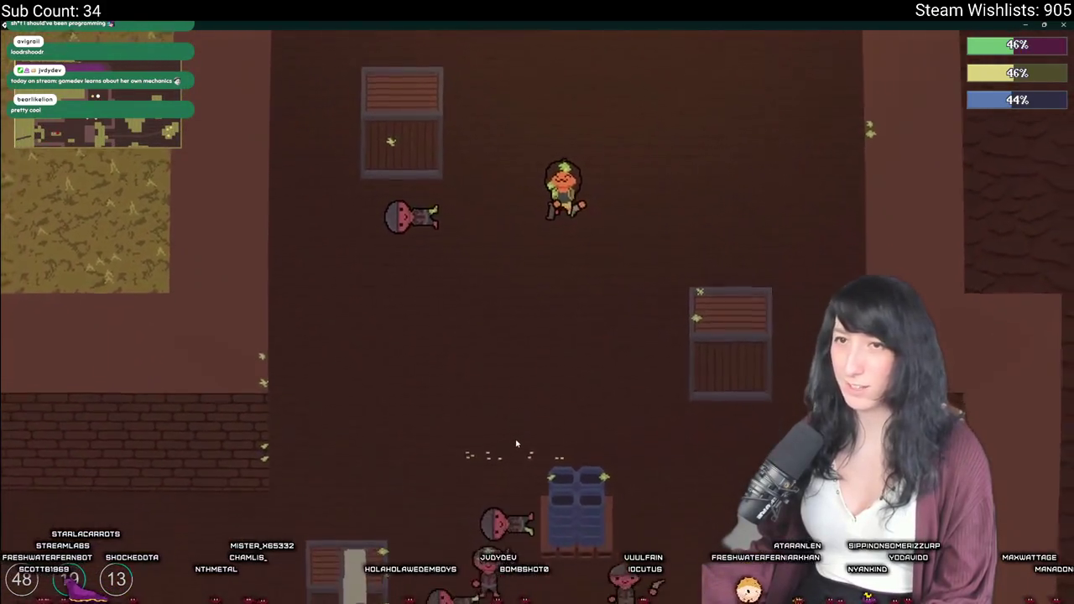
{"action": "key", "text": "s"}
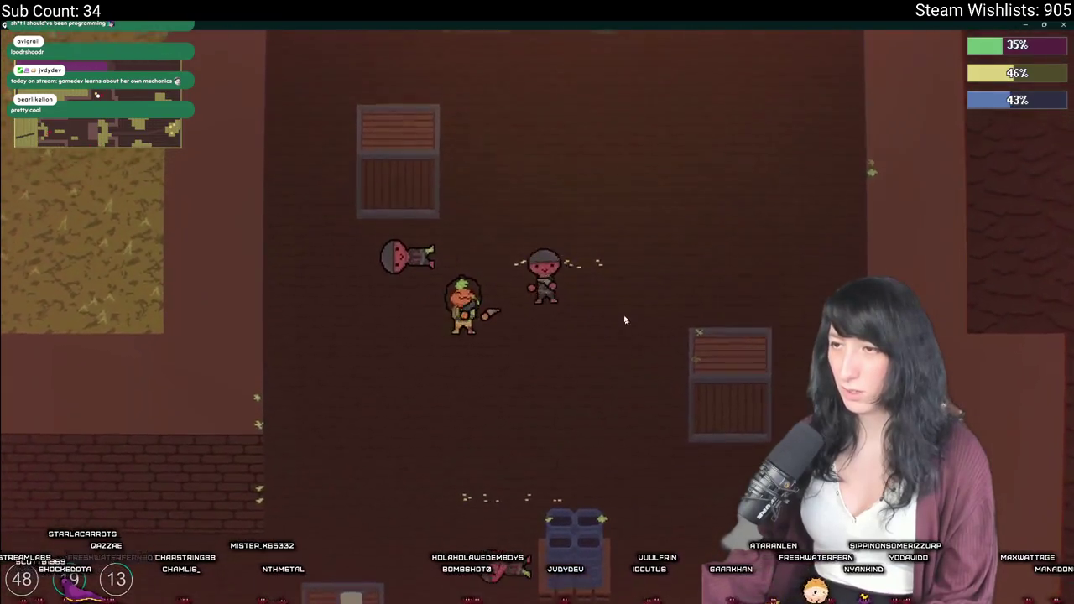
{"action": "key", "text": "w"}
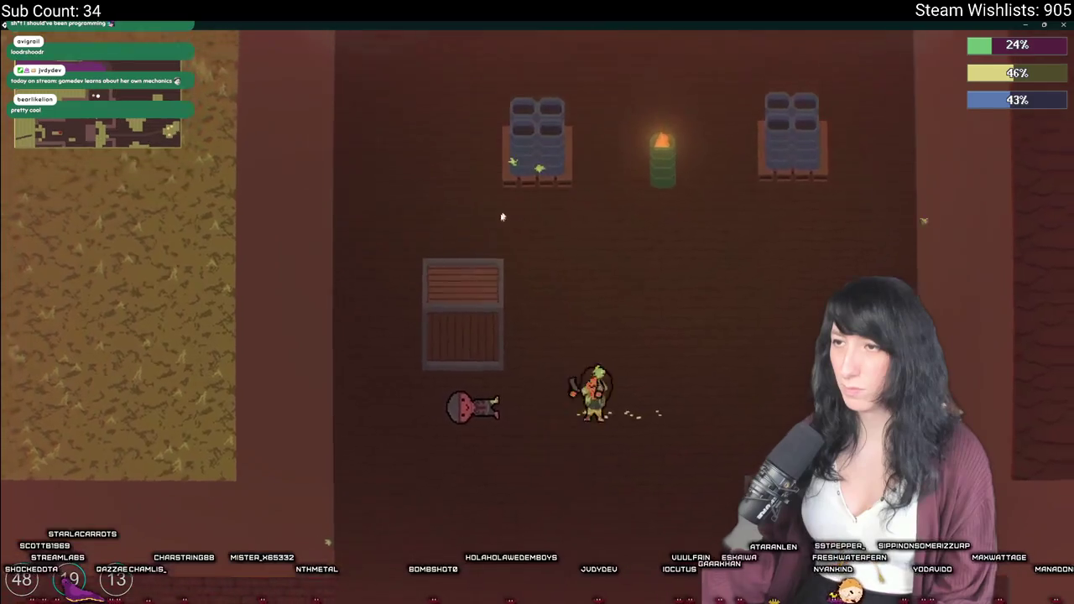
Consume an inventory item to raise the yellow and blue bars to 65% and 99%.
{"action": "key", "text": "Tab"}
{"action": "key", "text": "Tab"}
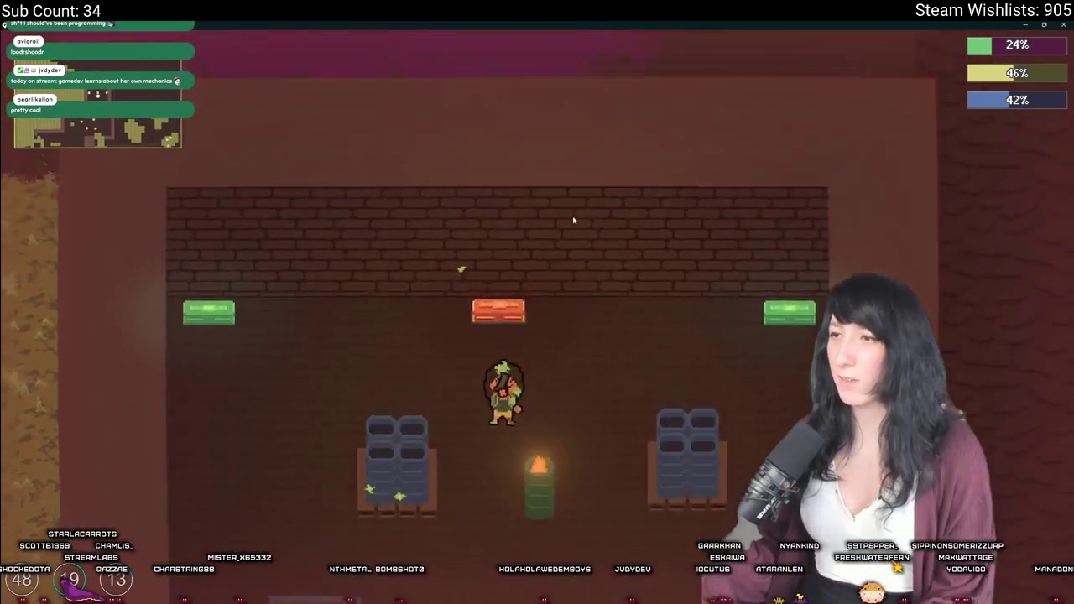
{"action": "key", "text": "e"}
{"action": "key", "text": "e"}
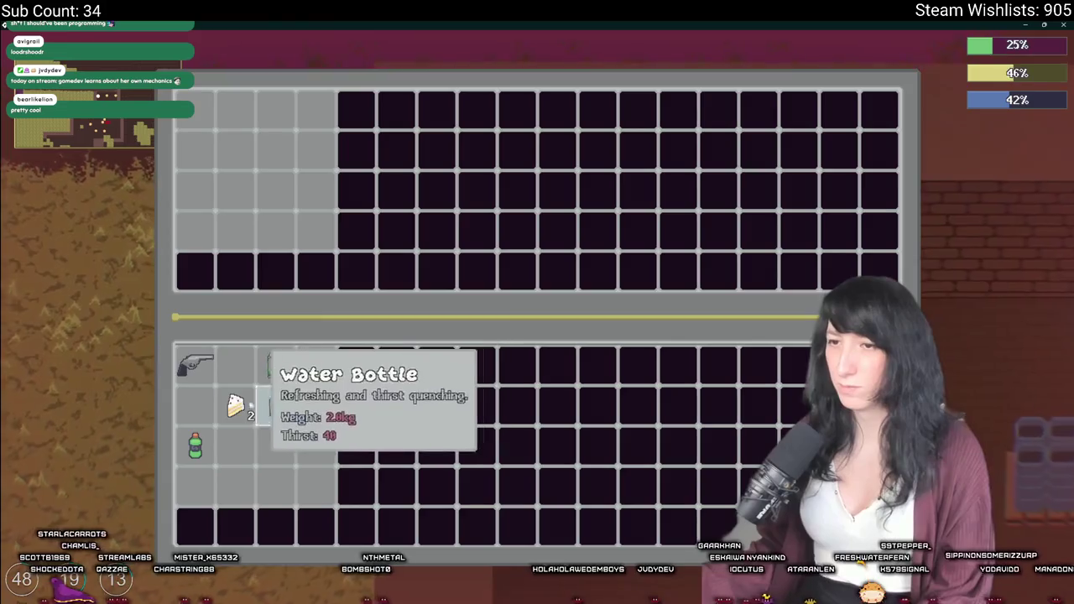
{"action": "left_click", "coordinate": [235, 407]}
{"action": "key", "text": "Tab"}
{"action": "key", "text": "d"}
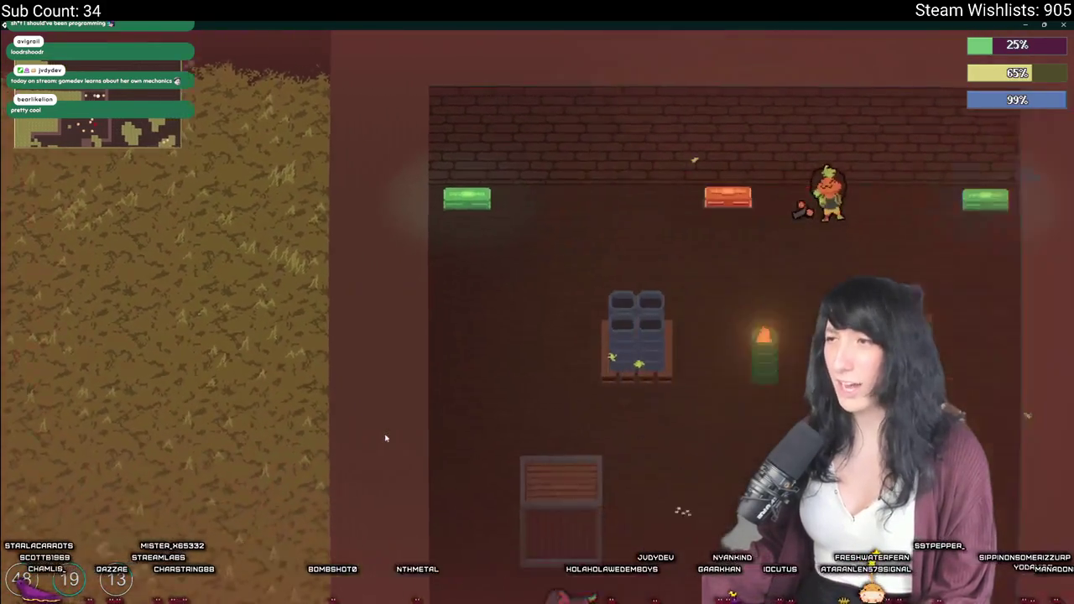
{"action": "key", "text": "s"}
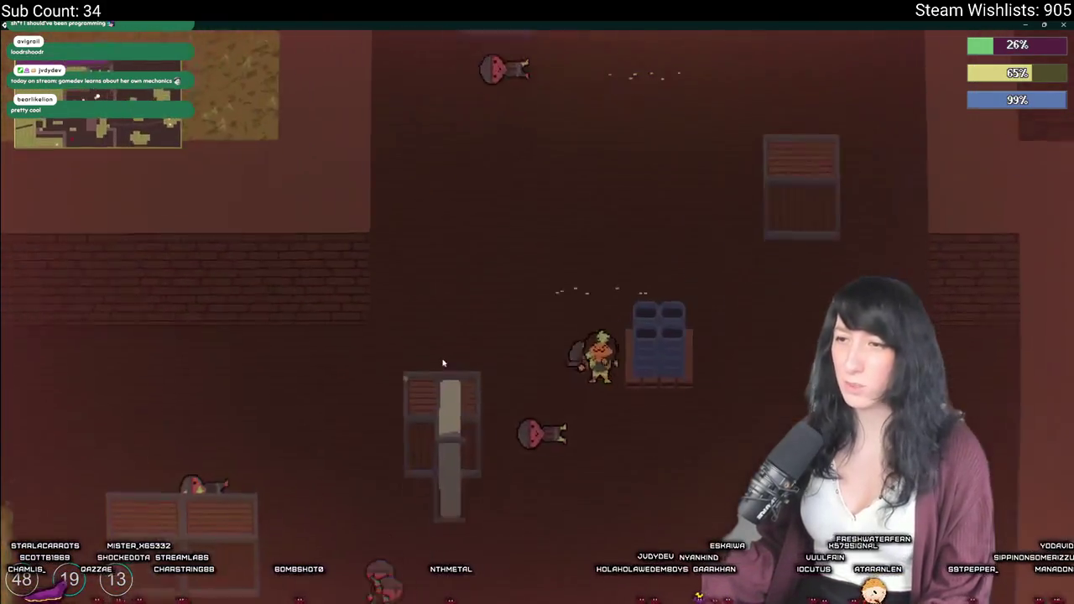
{"action": "key", "text": "Tab"}
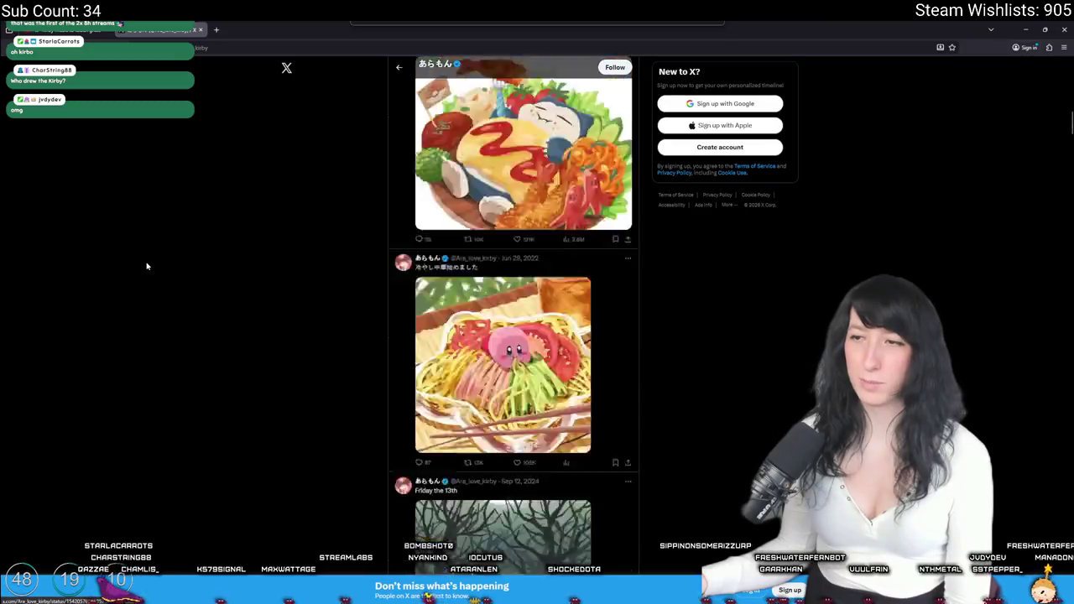
View the chainsaw Kirby and Kirby breakfast pictures full size.
{"action": "left_click", "coordinate": [470, 168]}
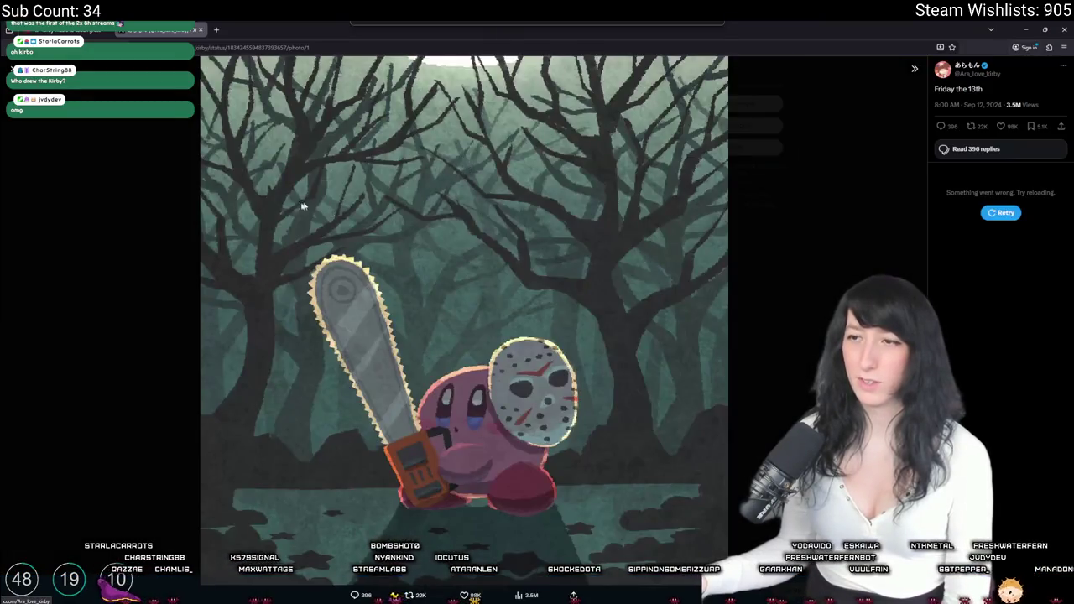
{"action": "left_click", "coordinate": [134, 223]}
{"action": "scroll", "coordinate": [360, 237], "scroll_direction": "down", "scroll_amount": 2}
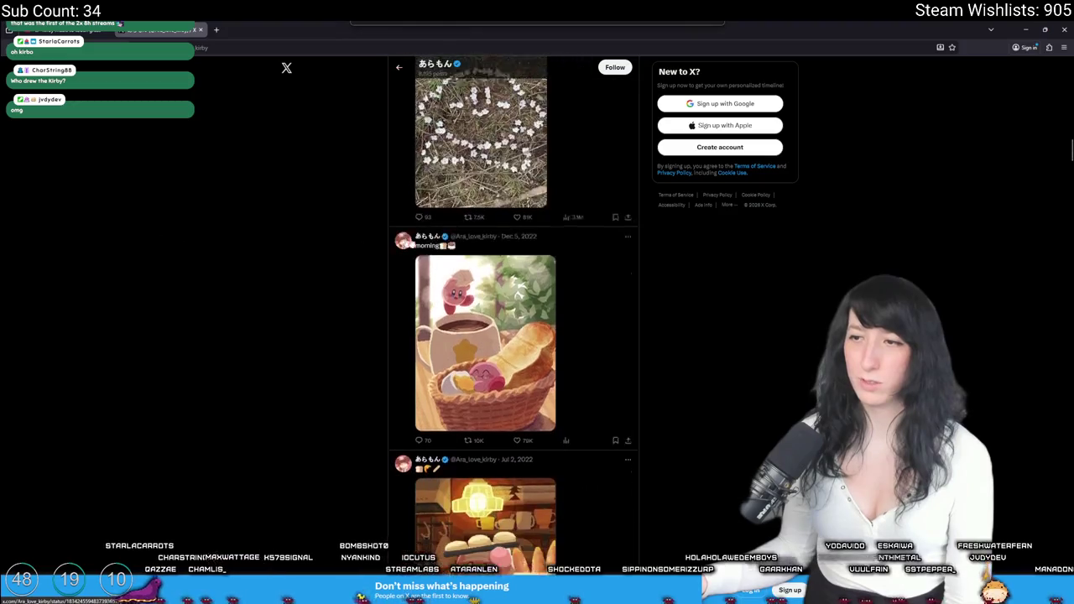
{"action": "left_click", "coordinate": [471, 304]}
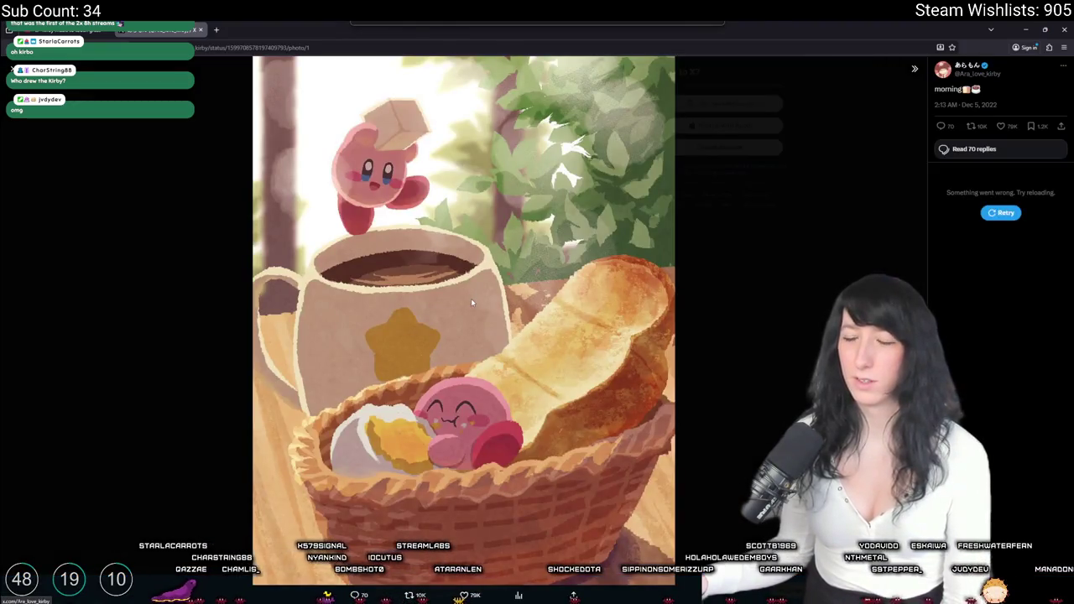
{"action": "left_click", "coordinate": [211, 294]}
{"action": "scroll", "coordinate": [220, 313], "scroll_direction": "down", "scroll_amount": 10}
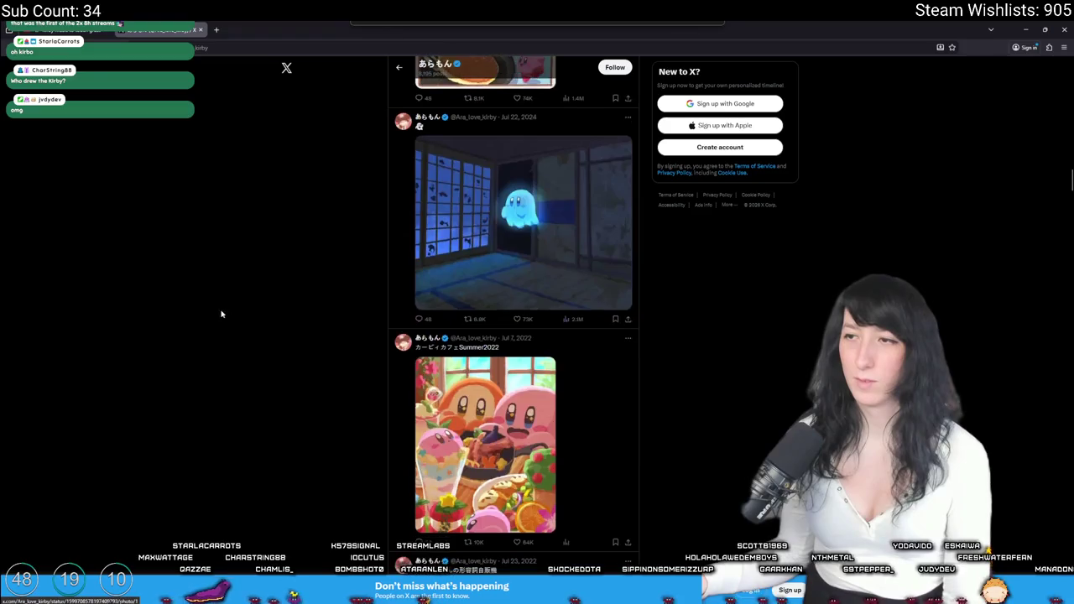
Scroll back to the top, close the X profile tab and minimise the browser.
{"action": "scroll", "coordinate": [315, 288], "scroll_direction": "up", "scroll_amount": 3}
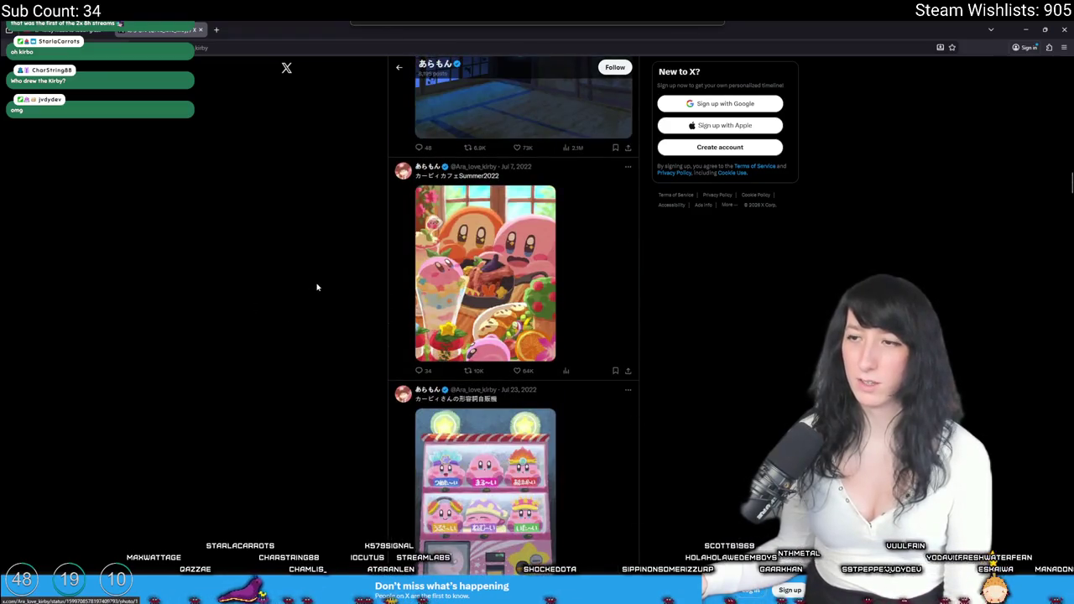
{"action": "scroll", "coordinate": [317, 288], "scroll_direction": "up", "scroll_amount": 4}
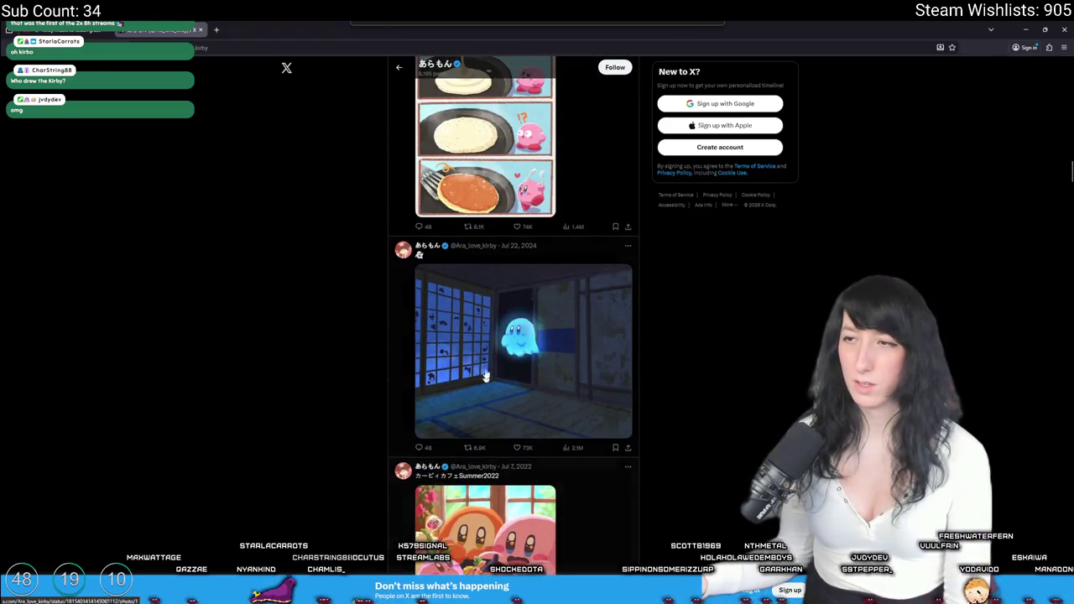
{"action": "scroll", "coordinate": [484, 390], "scroll_direction": "up", "scroll_amount": 3}
{"action": "scroll", "coordinate": [498, 498], "scroll_direction": "up", "scroll_amount": 6}
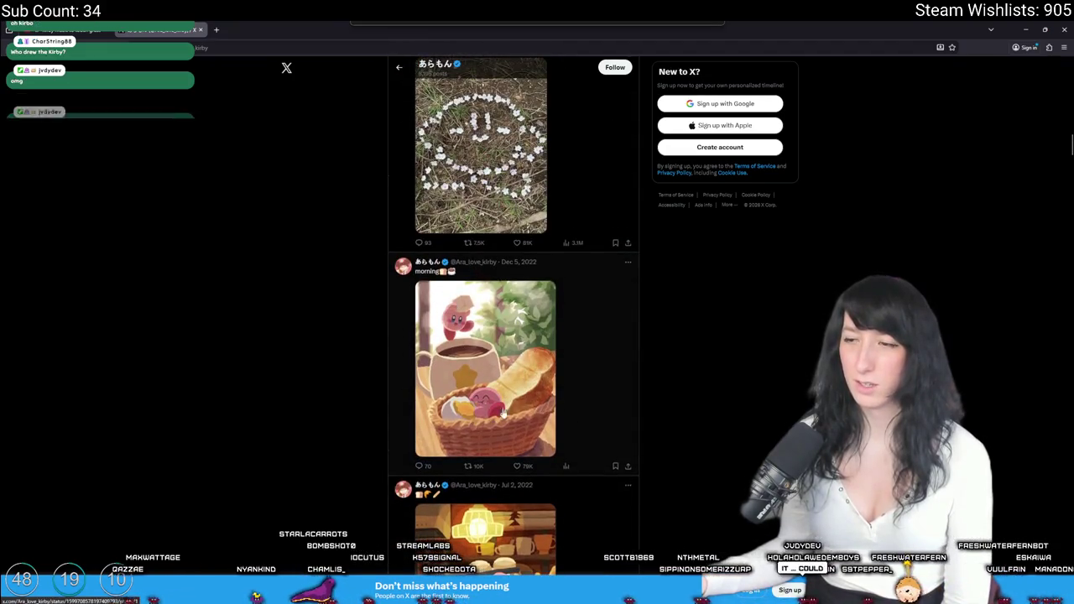
{"action": "scroll", "coordinate": [569, 274], "scroll_direction": "up", "scroll_amount": 2}
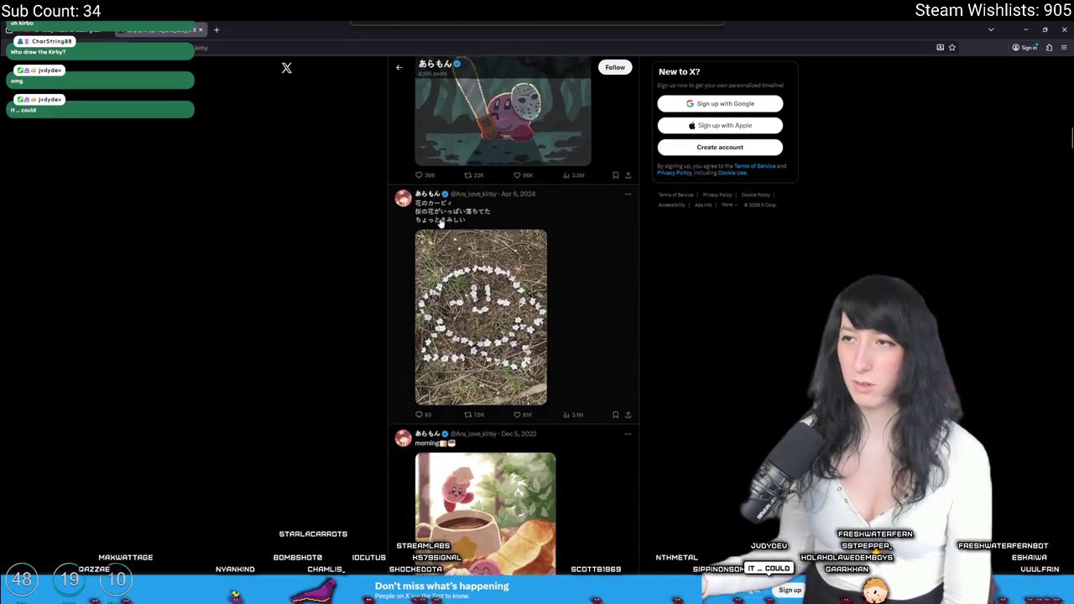
{"action": "scroll", "coordinate": [439, 222], "scroll_direction": "up", "scroll_amount": 6}
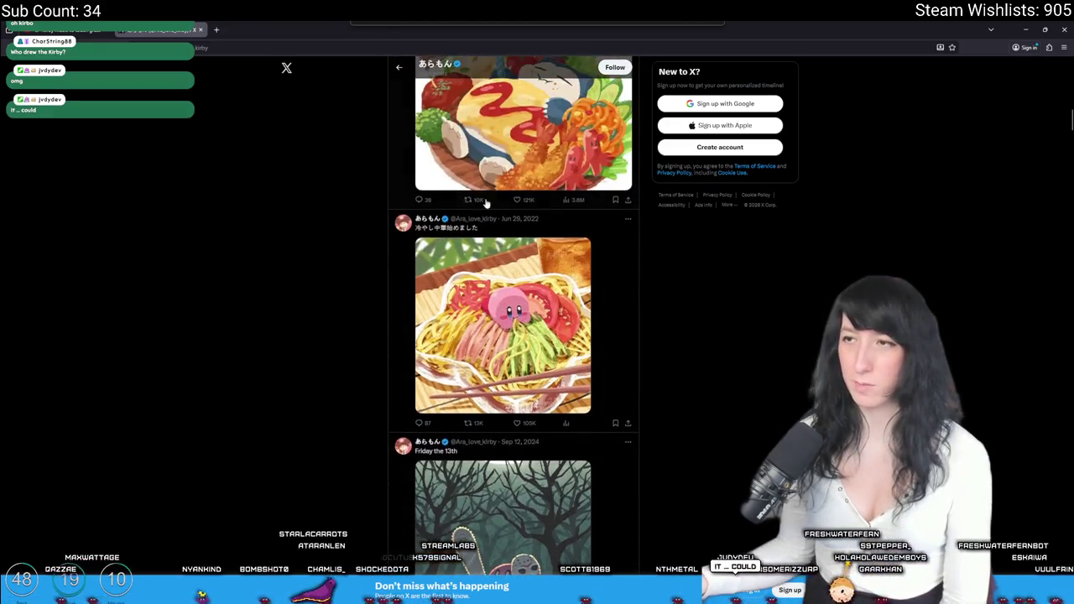
{"action": "scroll", "coordinate": [283, 297], "scroll_direction": "up", "scroll_amount": 10}
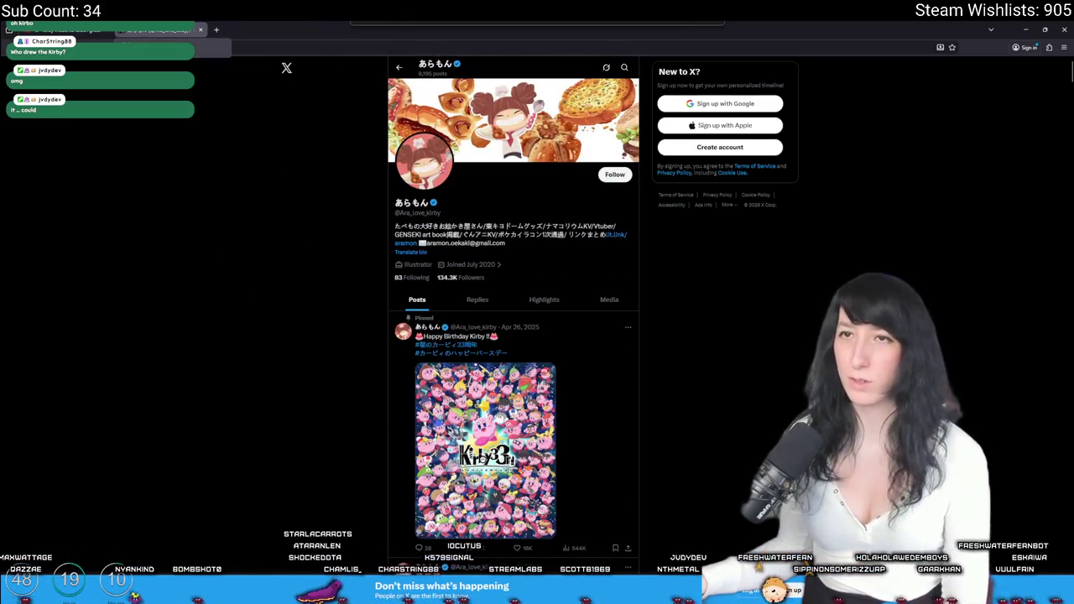
{"action": "left_click", "coordinate": [199, 29]}
{"action": "key", "text": "super+Down"}
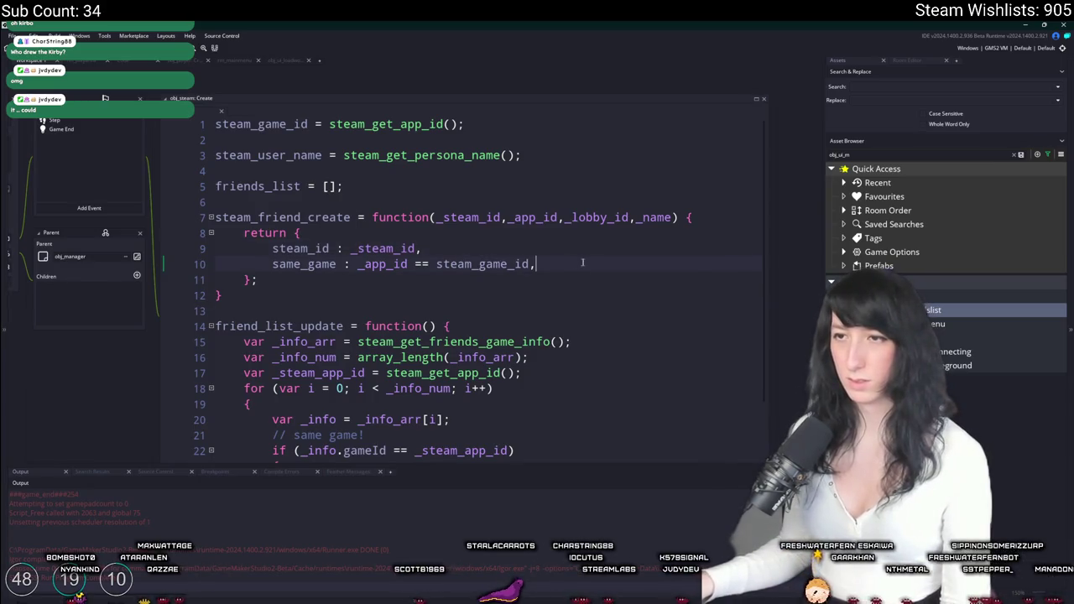
Turn a duplicate of the same_game line into lobby_id : _lobby_id.
{"action": "key", "text": "ctrl+d"}
{"action": "double_click", "coordinate": [574, 217]}
{"action": "key", "text": "ctrl+c"}
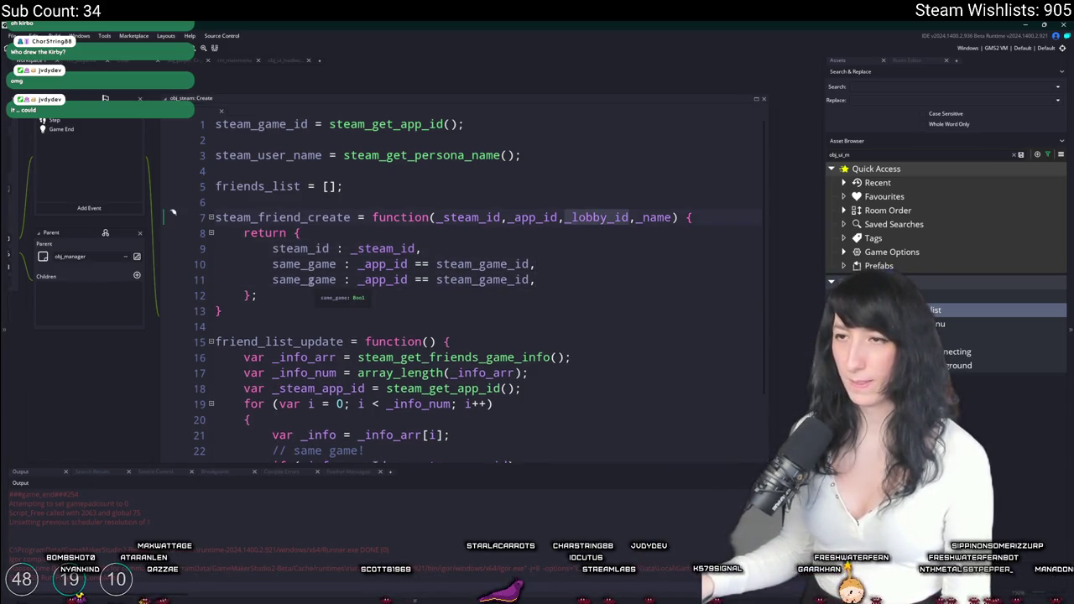
{"action": "double_click", "coordinate": [384, 280]}
{"action": "left_click_drag", "start_coordinate": [530, 279], "coordinate": [359, 282]}
{"action": "key", "text": "ctrl+v"}
{"action": "double_click", "coordinate": [298, 280]}
{"action": "type", "text": "lobby_id"}
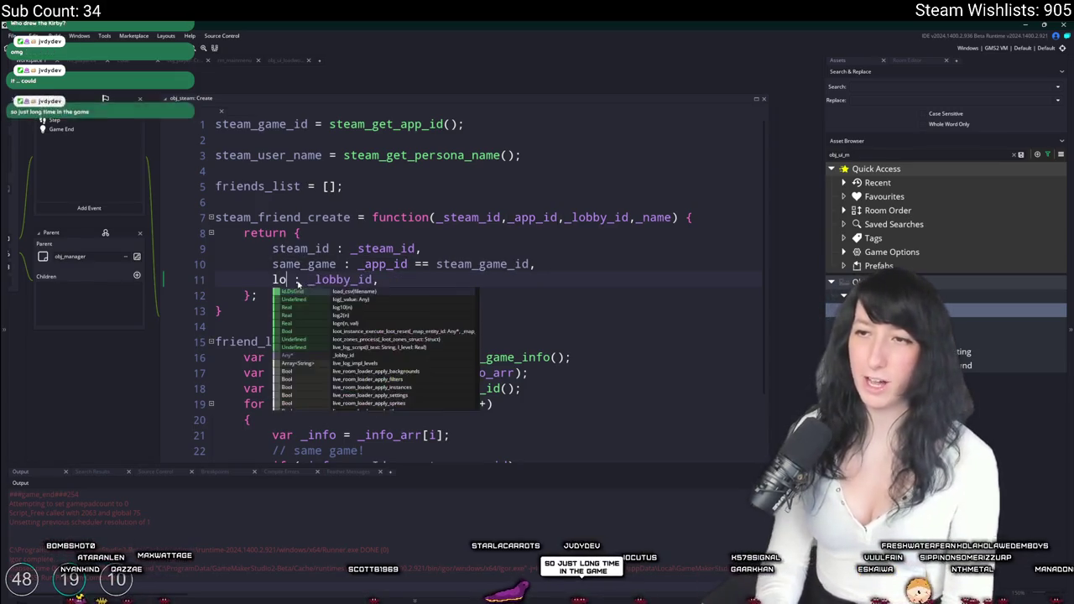
{"action": "left_click", "coordinate": [412, 285]}
Add a name : _name field below the lobby_id line.
{"action": "key", "text": "ctrl+d"}
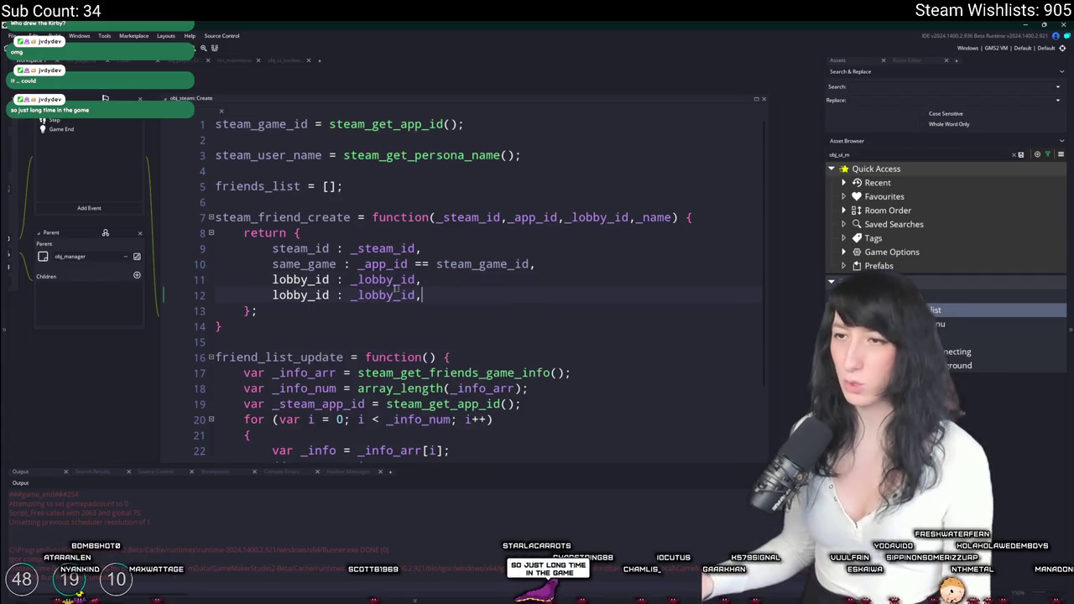
{"action": "double_click", "coordinate": [295, 294]}
{"action": "type", "text": "name"}
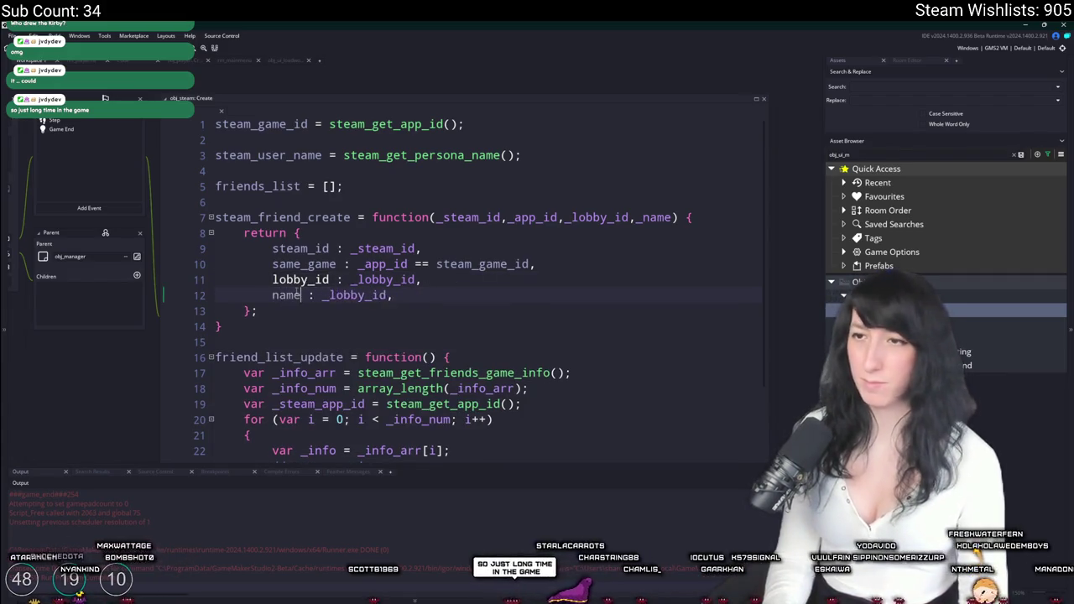
{"action": "key", "text": "Delete"}
{"action": "left_click", "coordinate": [350, 295]}
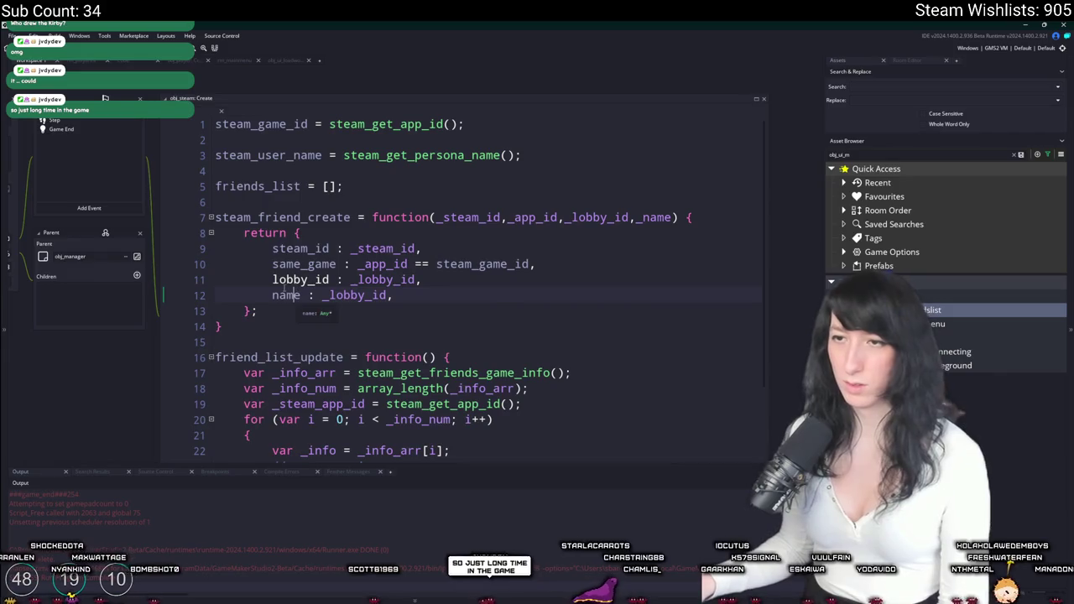
{"action": "double_click", "coordinate": [351, 295]}
{"action": "type", "text": "_name"}
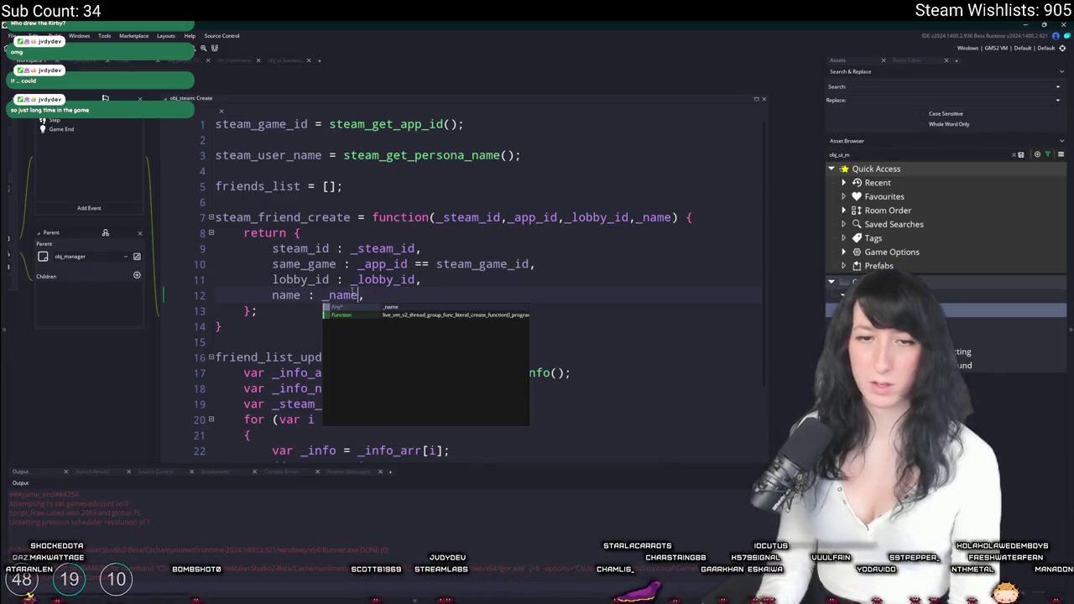
{"action": "left_click", "coordinate": [351, 248]}
{"action": "scroll", "coordinate": [351, 248], "scroll_direction": "down", "scroll_amount": 1}
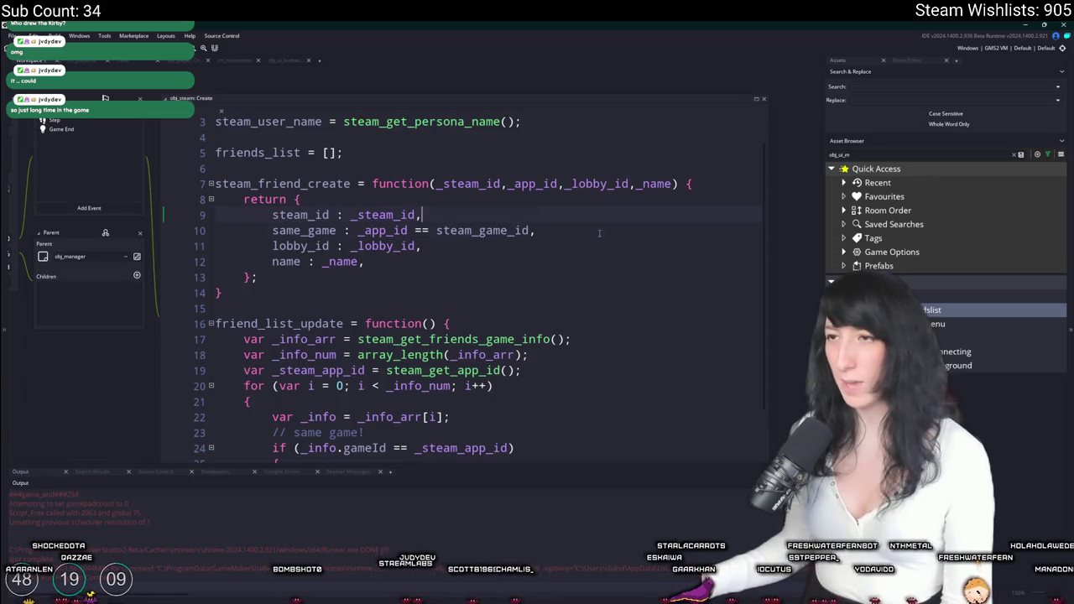
{"action": "scroll", "coordinate": [503, 251], "scroll_direction": "down", "scroll_amount": 1}
{"action": "left_click", "coordinate": [322, 167]}
{"action": "scroll", "coordinate": [172, 162], "scroll_direction": "up", "scroll_amount": 1}
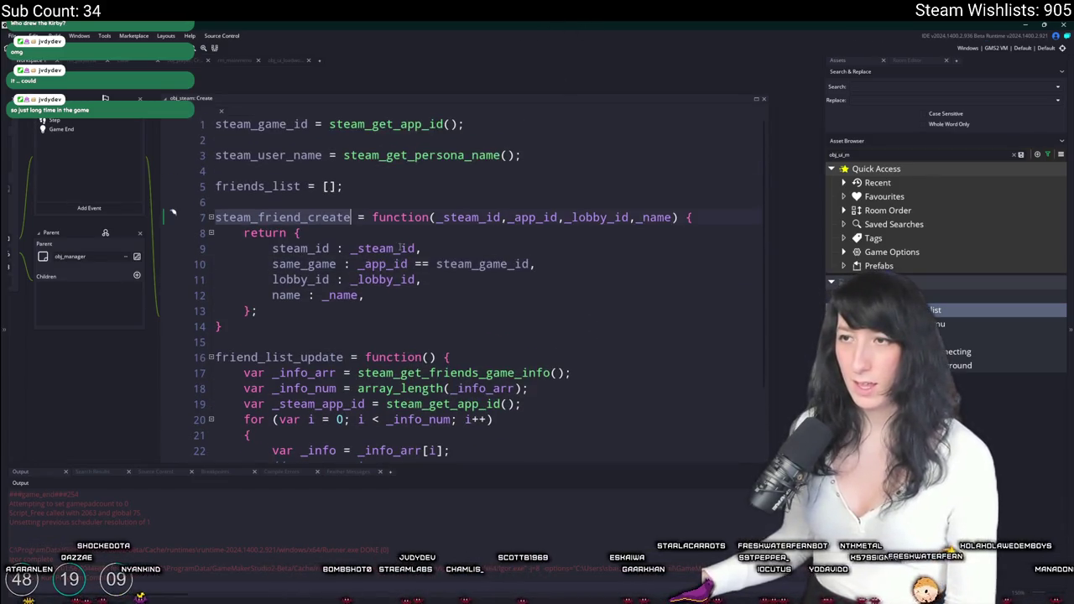
Insert a new first line assigning global.Steam_Instance in obj_steam's Create code.
{"action": "left_click", "coordinate": [217, 124]}
{"action": "key", "text": "Return"}
{"action": "key", "text": "Return"}
{"action": "key", "text": "Up"}
{"action": "key", "text": "Up"}
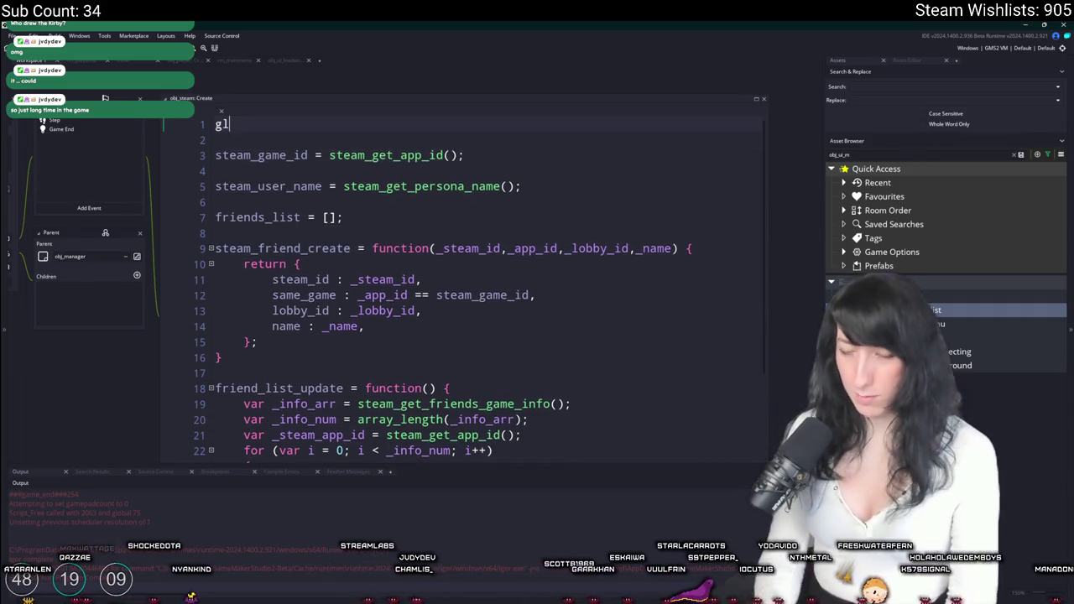
{"action": "type", "text": "global. Steami"}
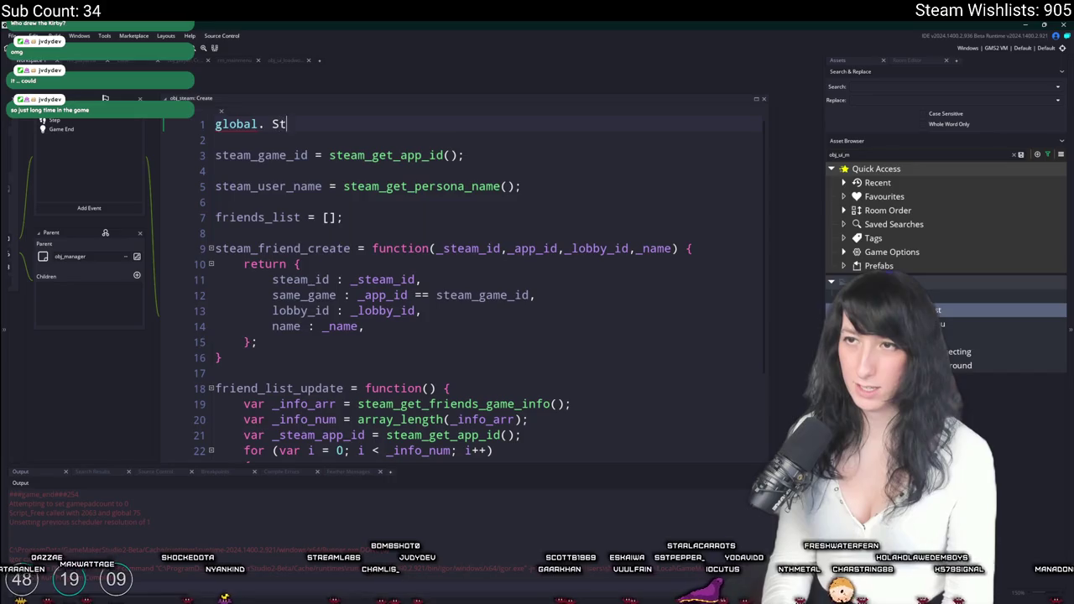
{"action": "key", "text": "BackSpace"}
{"action": "key", "text": "BackSpace"}
{"action": "key", "text": "BackSpace"}
{"action": "type", "text": "S"}
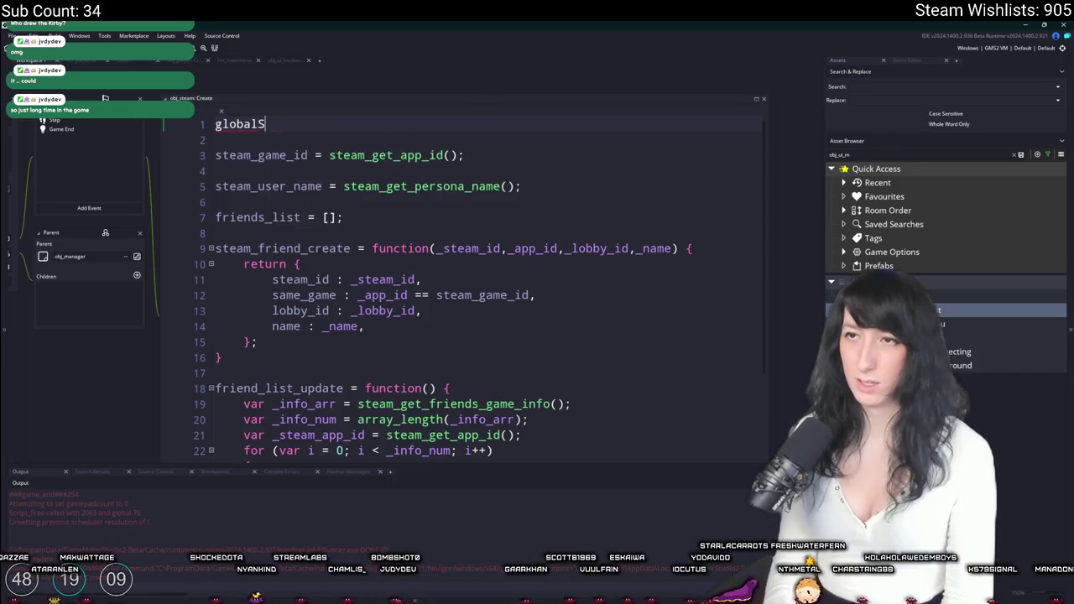
{"action": "key", "text": "BackSpace"}
{"action": "type", "text": ".Steam_"}
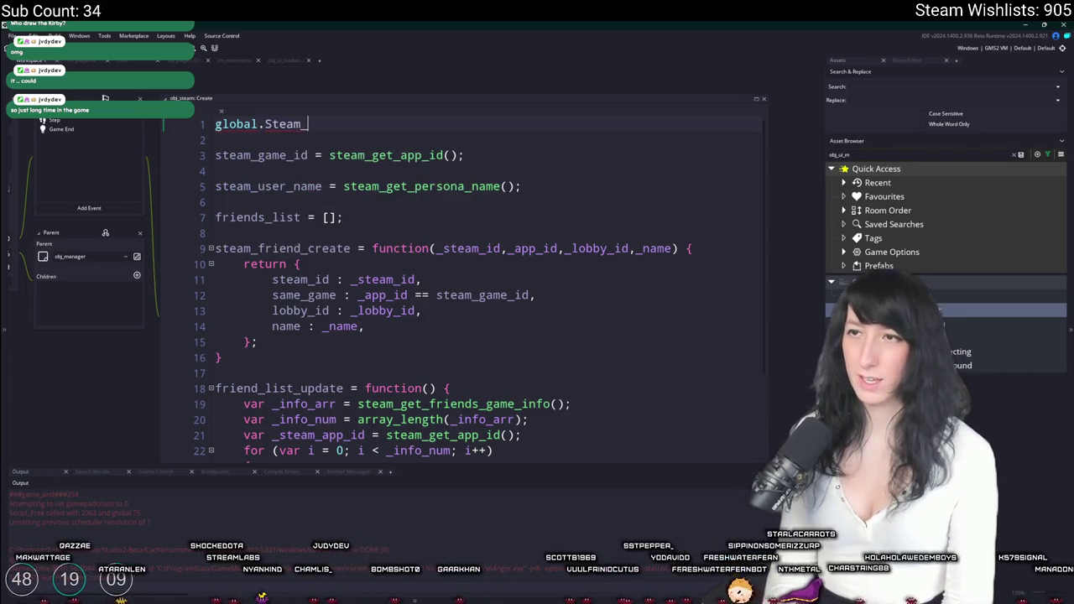
{"action": "type", "text": "Instance"}
{"action": "type", "text": "\\"}
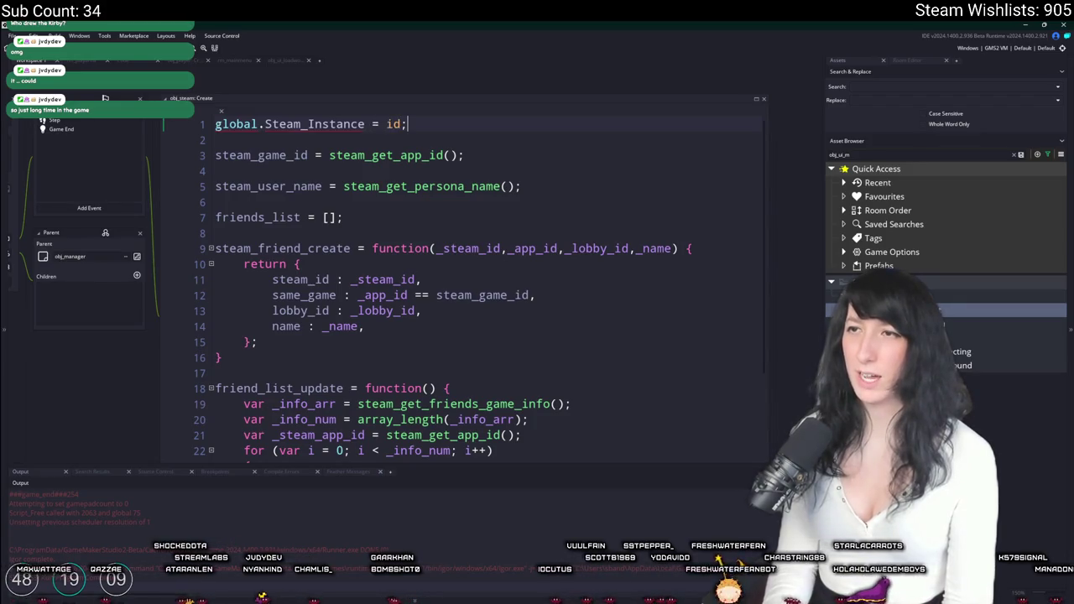
Add a #macro global.Steam_Instance line above it and dismiss the reserved-identifier error.
{"action": "key", "text": "Return"}
{"action": "type", "text": "mac"}
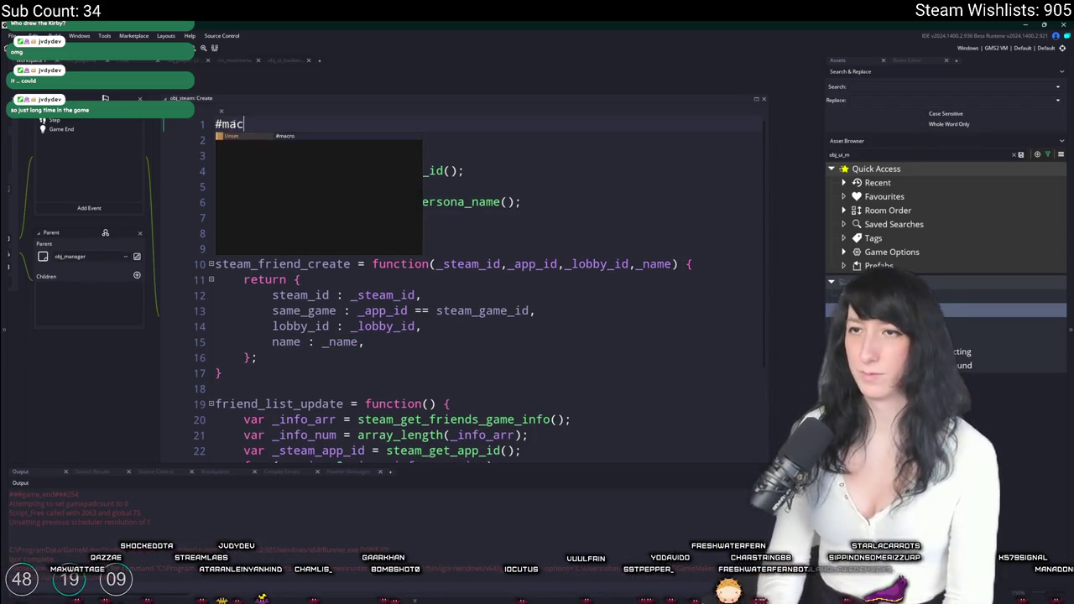
{"action": "type", "text": "ro global.Steam_"}
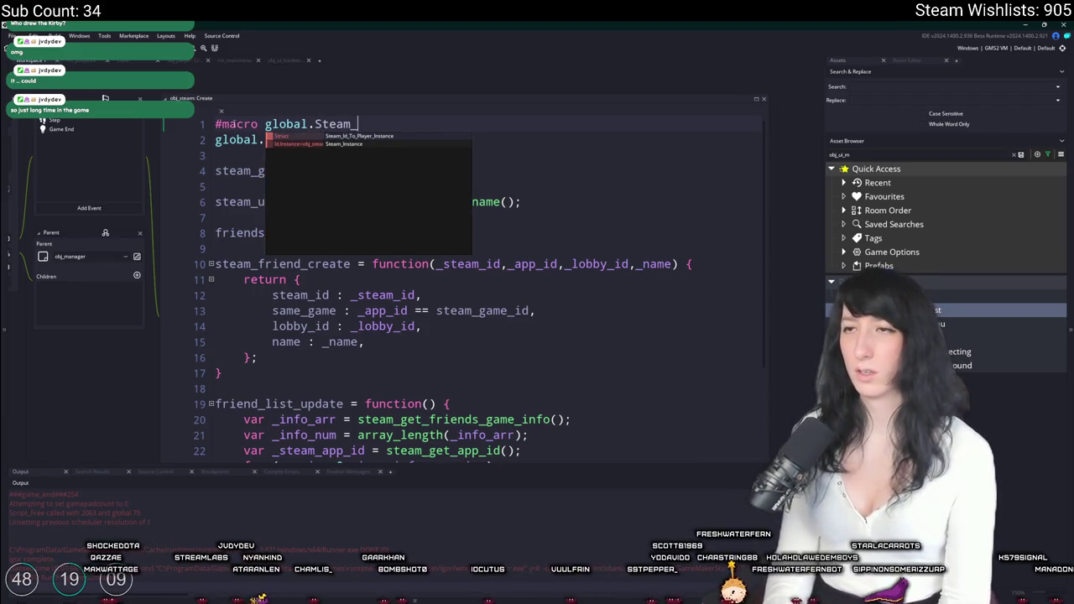
{"action": "type", "text": "Instance"}
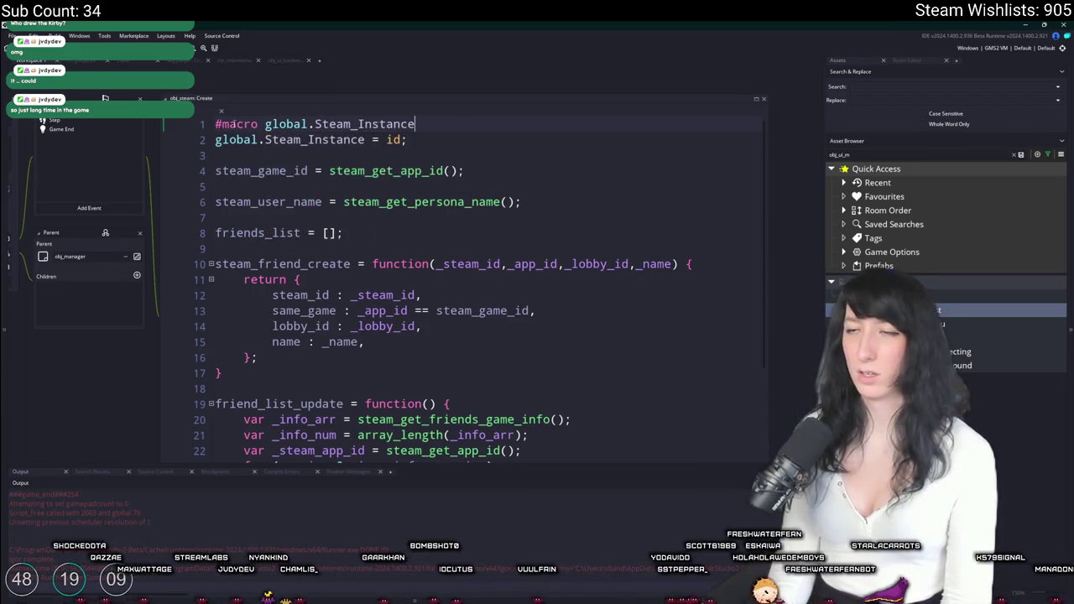
{"action": "left_click", "coordinate": [417, 140]}
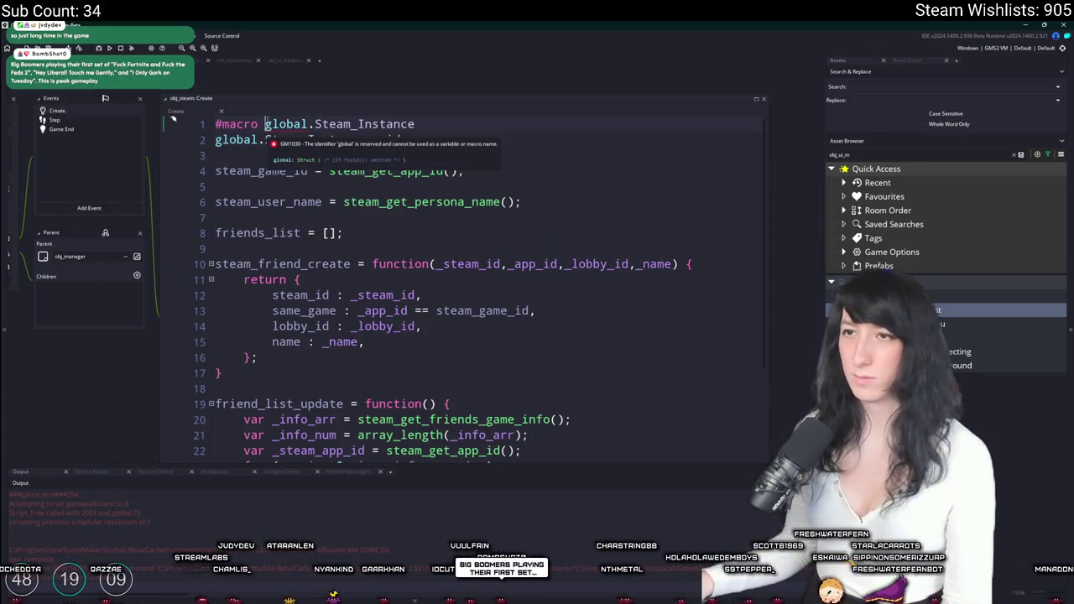
{"action": "mouse_move", "coordinate": [290, 140]}
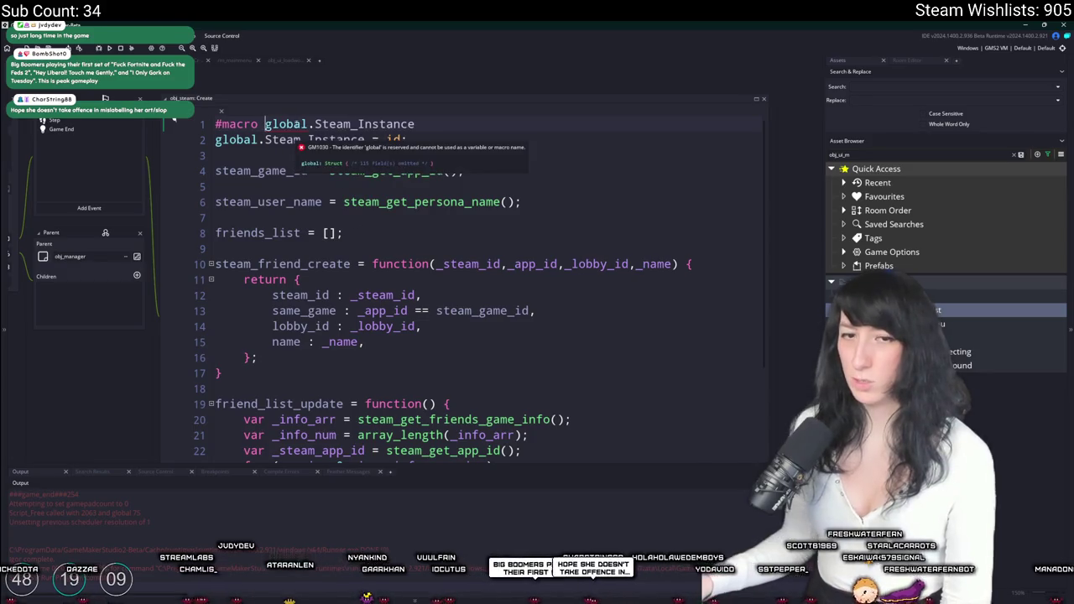
{"action": "left_click", "coordinate": [265, 123]}
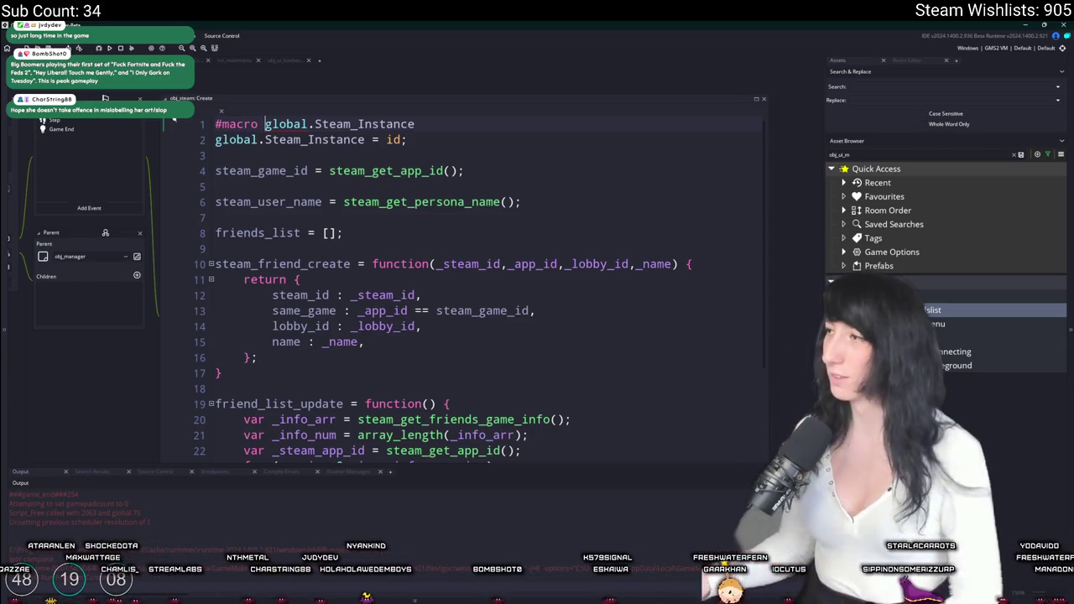
Inspect the friends_list declaration and the friend struct's same_game and lobby_id fields.
{"action": "left_click", "coordinate": [434, 229]}
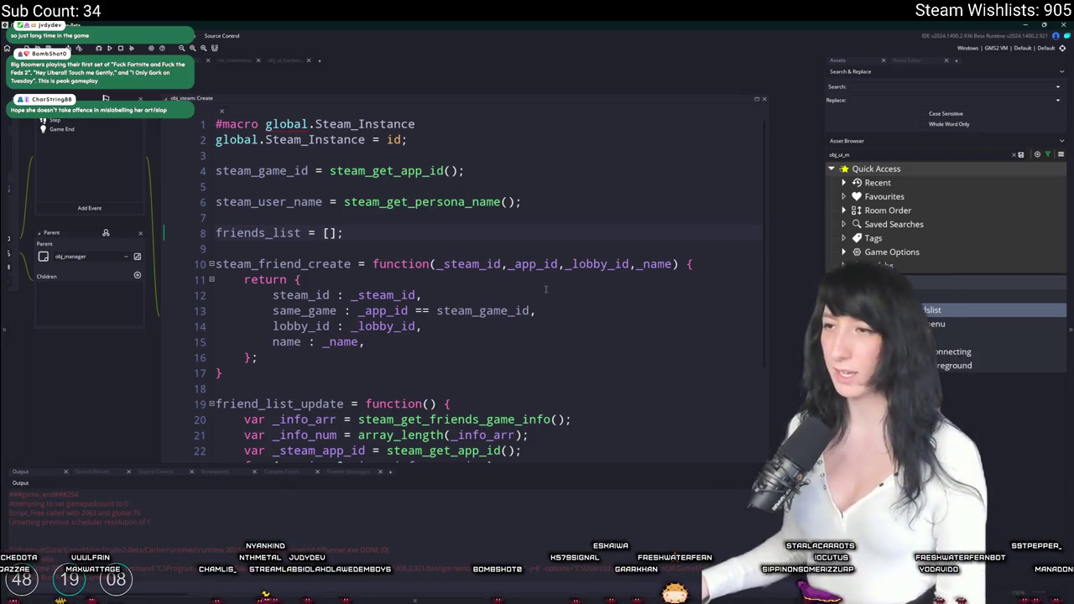
{"action": "scroll", "coordinate": [579, 232], "scroll_direction": "down", "scroll_amount": 2}
{"action": "double_click", "coordinate": [277, 196]}
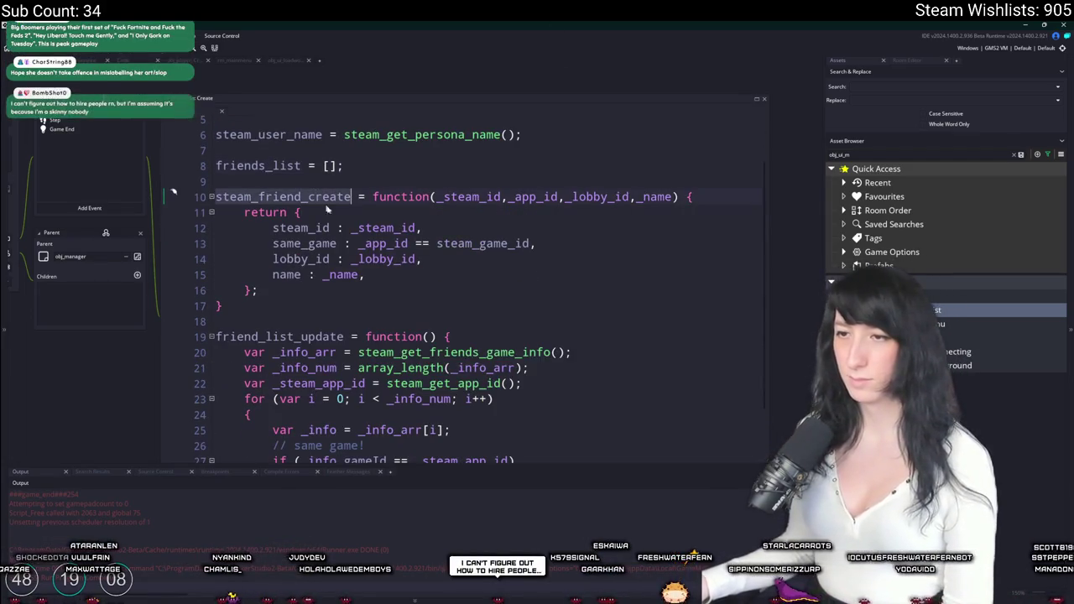
{"action": "scroll", "coordinate": [173, 142], "scroll_direction": "down", "scroll_amount": 2}
{"action": "scroll", "coordinate": [354, 228], "scroll_direction": "down", "scroll_amount": 1}
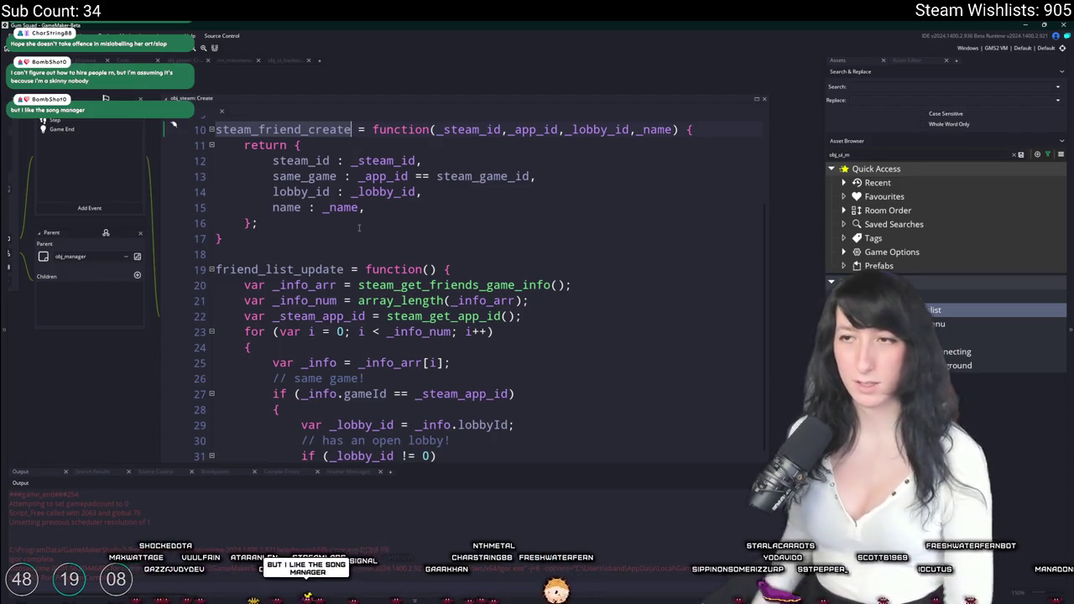
{"action": "left_click", "coordinate": [628, 177]}
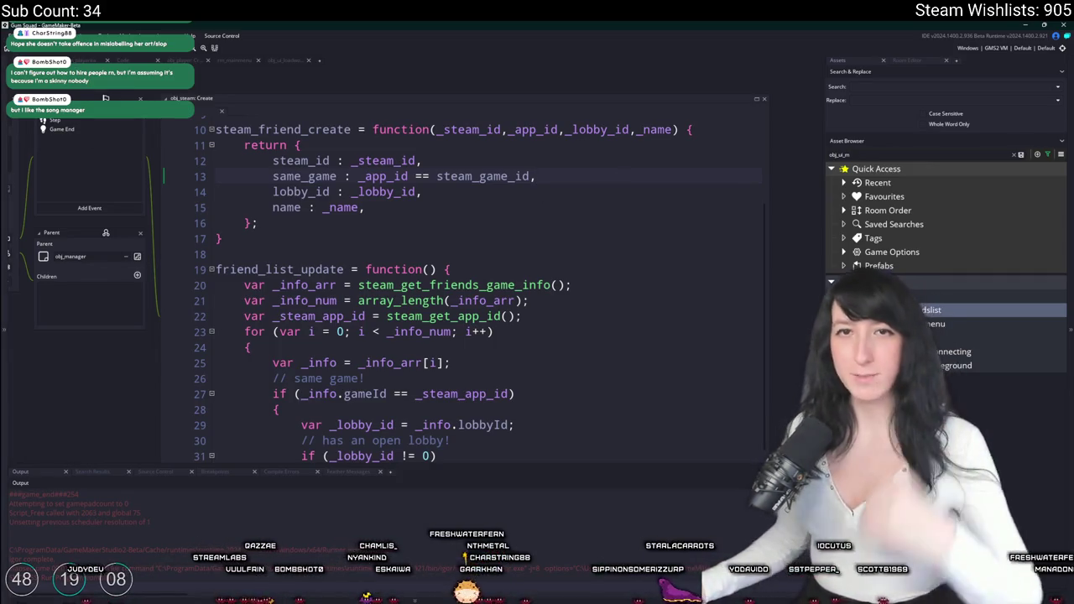
{"action": "left_click", "coordinate": [590, 192]}
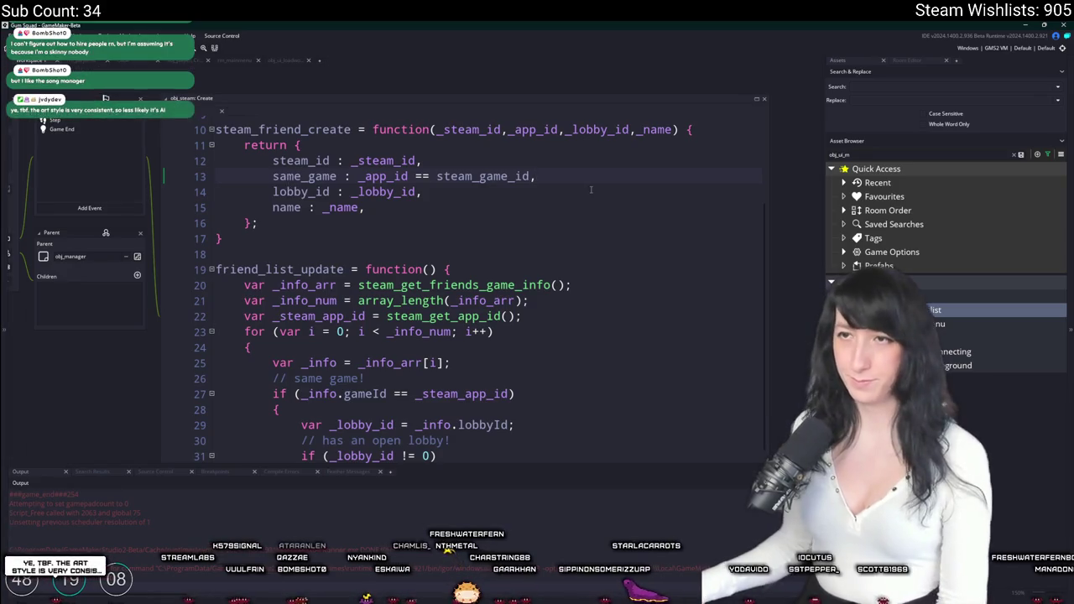
{"action": "scroll", "coordinate": [590, 189], "scroll_direction": "down", "scroll_amount": 1}
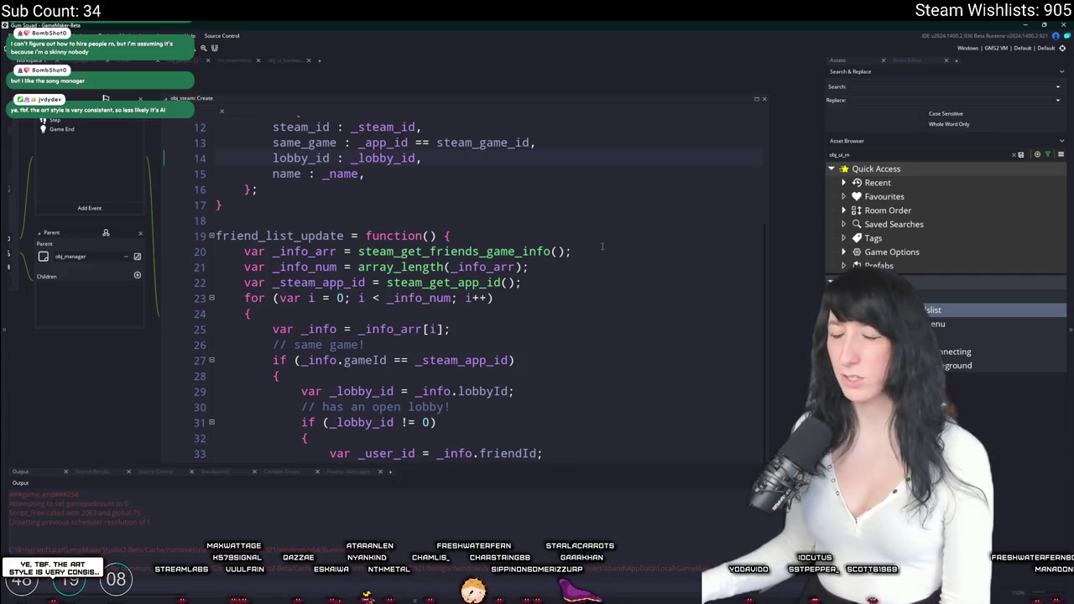
{"action": "scroll", "coordinate": [602, 245], "scroll_direction": "down", "scroll_amount": 1}
Look over the friend_list_update function and highlight every use of _lobby_id.
{"action": "left_click", "coordinate": [636, 200]}
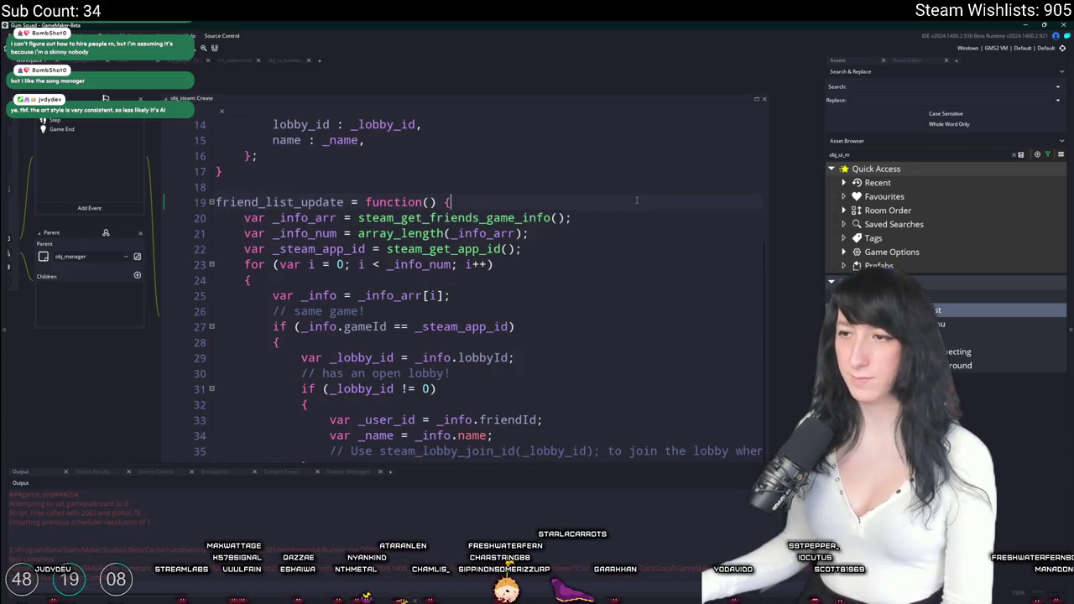
{"action": "scroll", "coordinate": [626, 24], "scroll_direction": "down", "scroll_amount": 1}
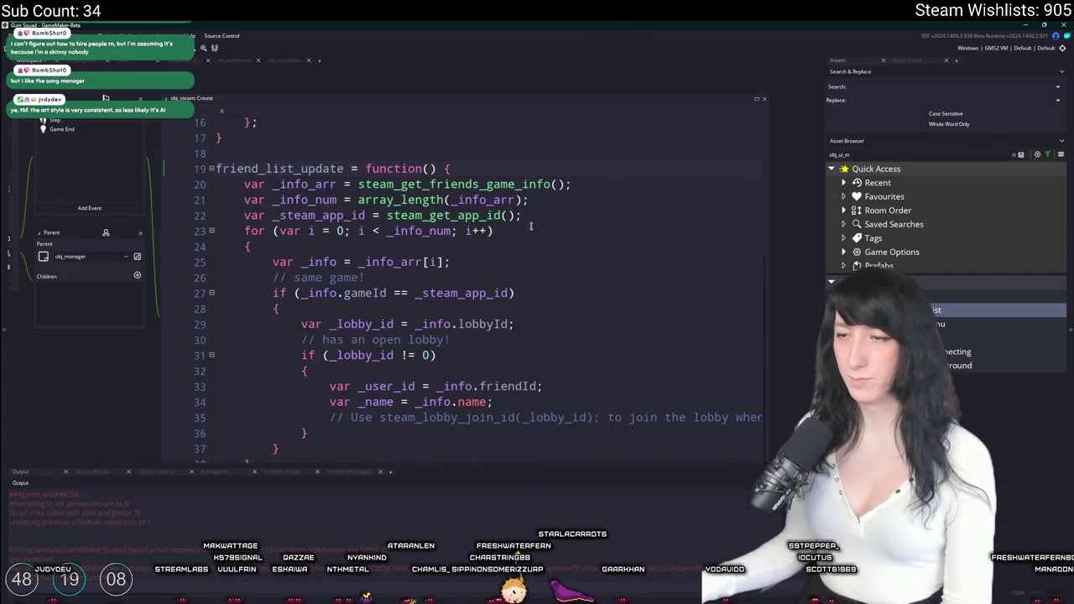
{"action": "left_click", "coordinate": [393, 352]}
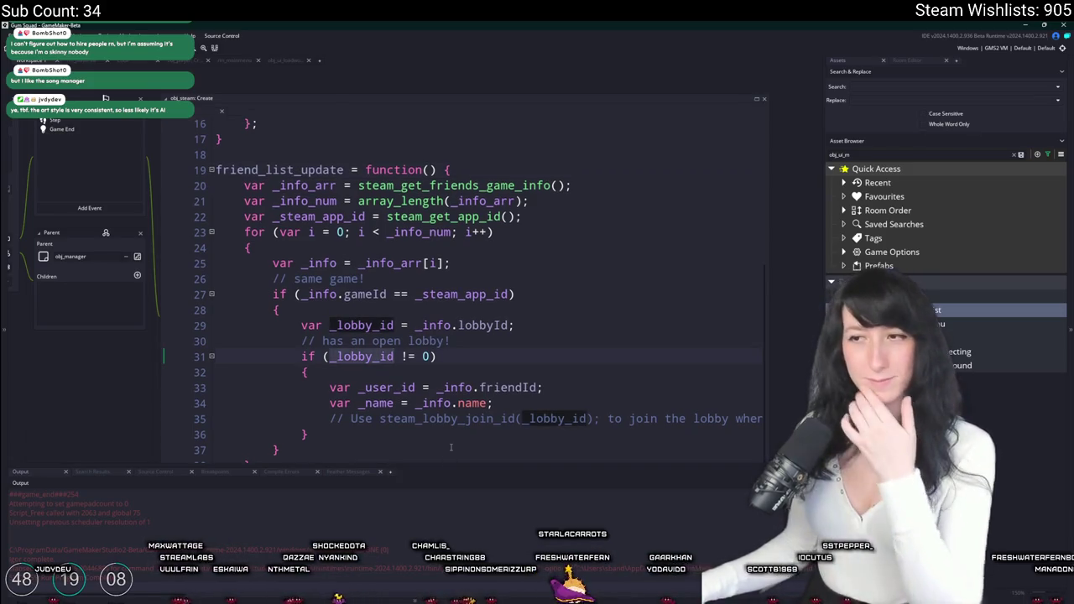
{"action": "scroll", "coordinate": [437, 252], "scroll_direction": "down", "scroll_amount": 3}
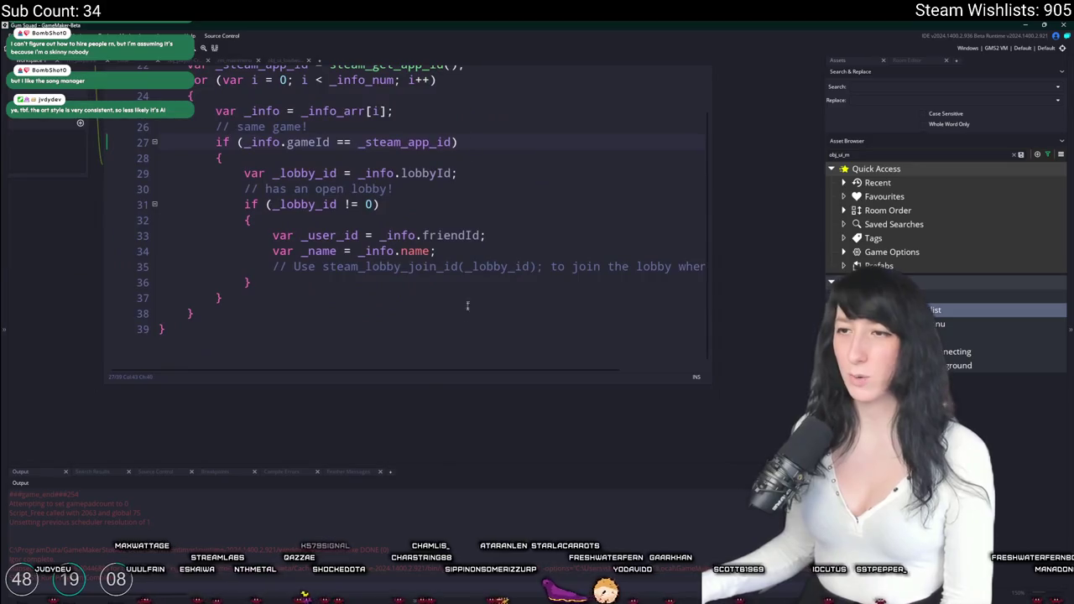
{"action": "scroll", "coordinate": [406, 252], "scroll_direction": "up", "scroll_amount": 6}
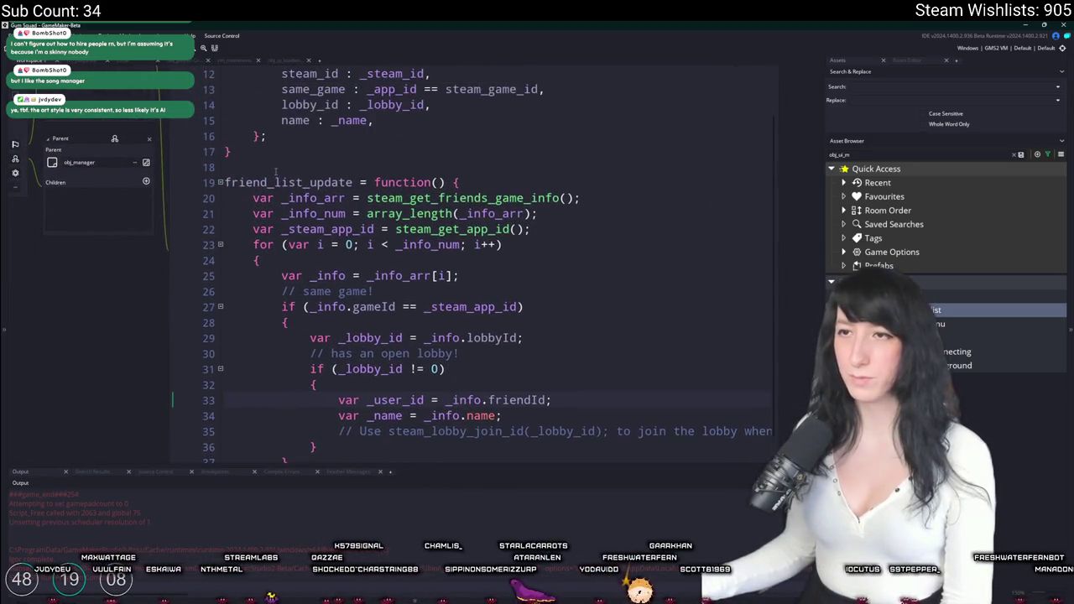
Add friends_list = []; as the first line of friend_list_update.
{"action": "double_click", "coordinate": [273, 138]}
{"action": "key", "text": "ctrl+c"}
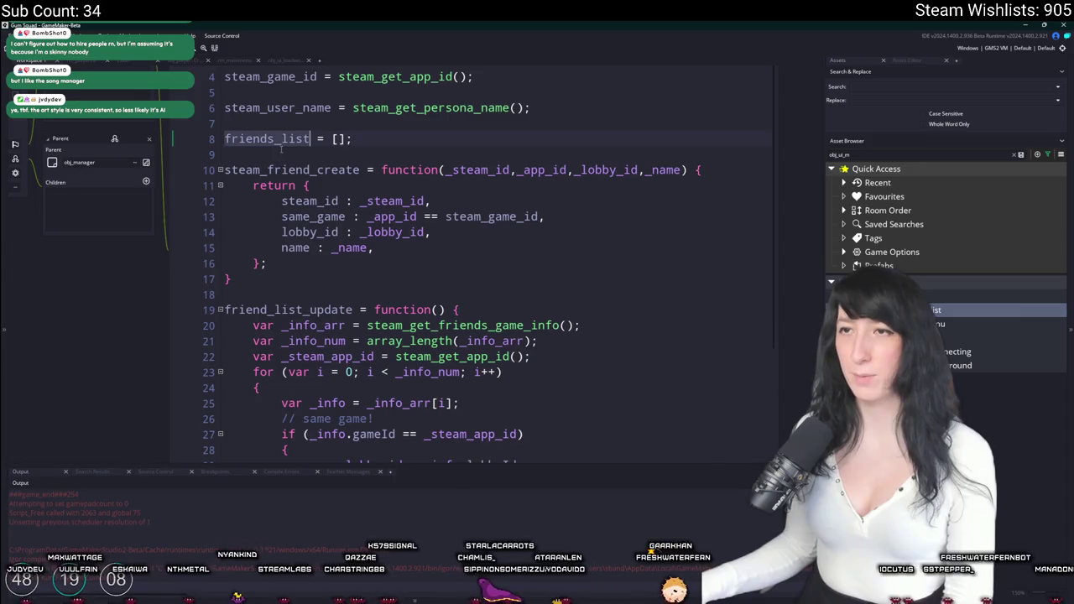
{"action": "left_click", "coordinate": [530, 305]}
{"action": "key", "text": "Return"}
{"action": "key", "text": "ctrl+v"}
{"action": "type", "text": "= [];"}
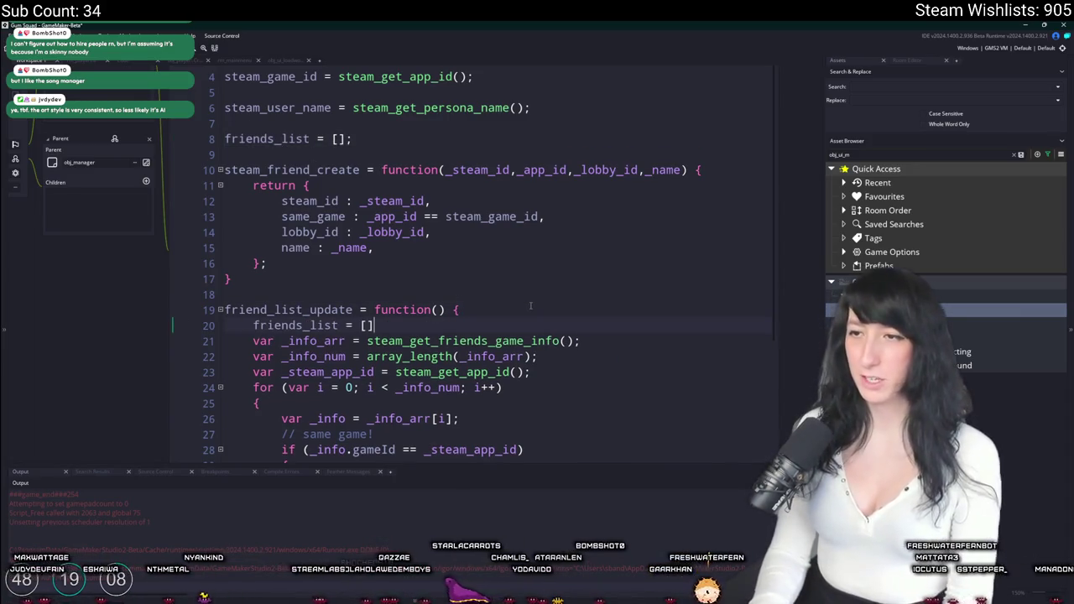
{"action": "key", "text": "Return"}
Bring up the steam_get_friends documentation page in the Steamworks wiki.
{"action": "scroll", "coordinate": [530, 305], "scroll_direction": "down", "scroll_amount": 1}
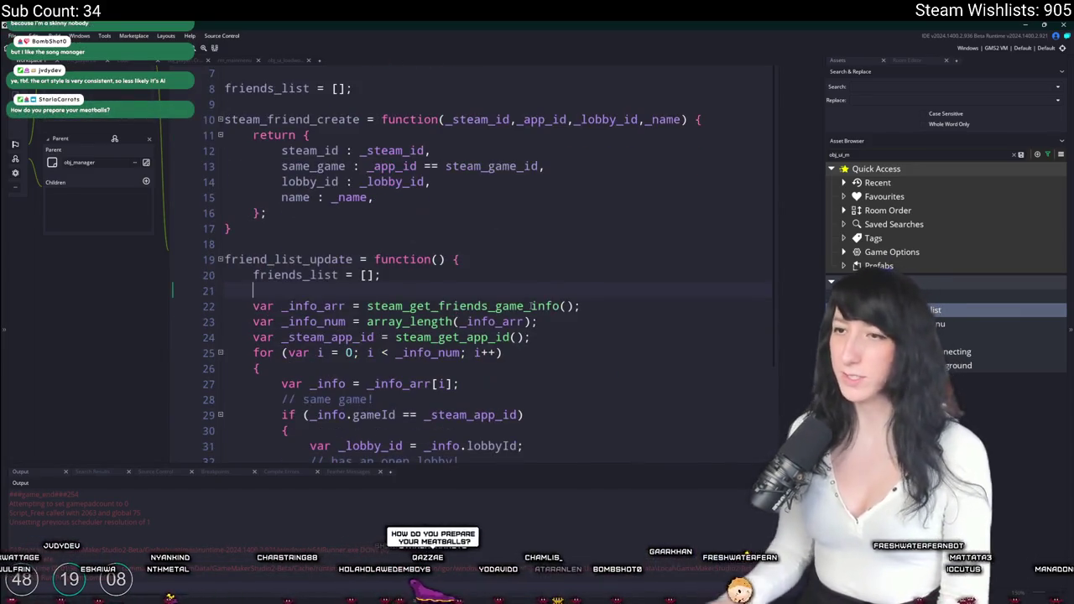
{"action": "scroll", "coordinate": [531, 305], "scroll_direction": "down", "scroll_amount": 1}
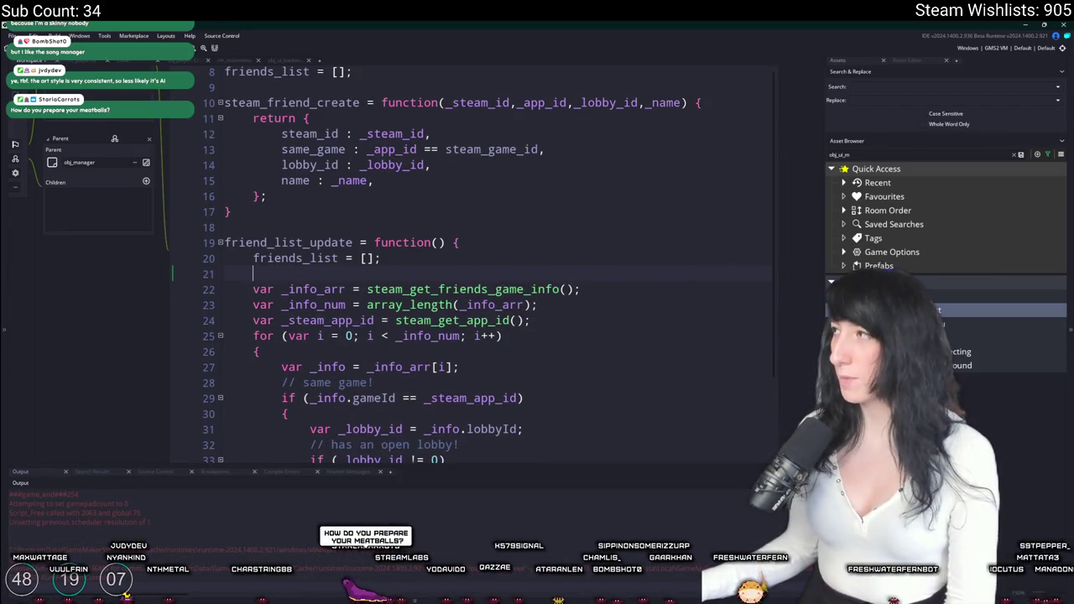
{"action": "key", "text": "alt+Tab"}
{"action": "left_click", "coordinate": [362, 30]}
Read through the steam_get_friends documentation page.
{"action": "left_click", "coordinate": [362, 30]}
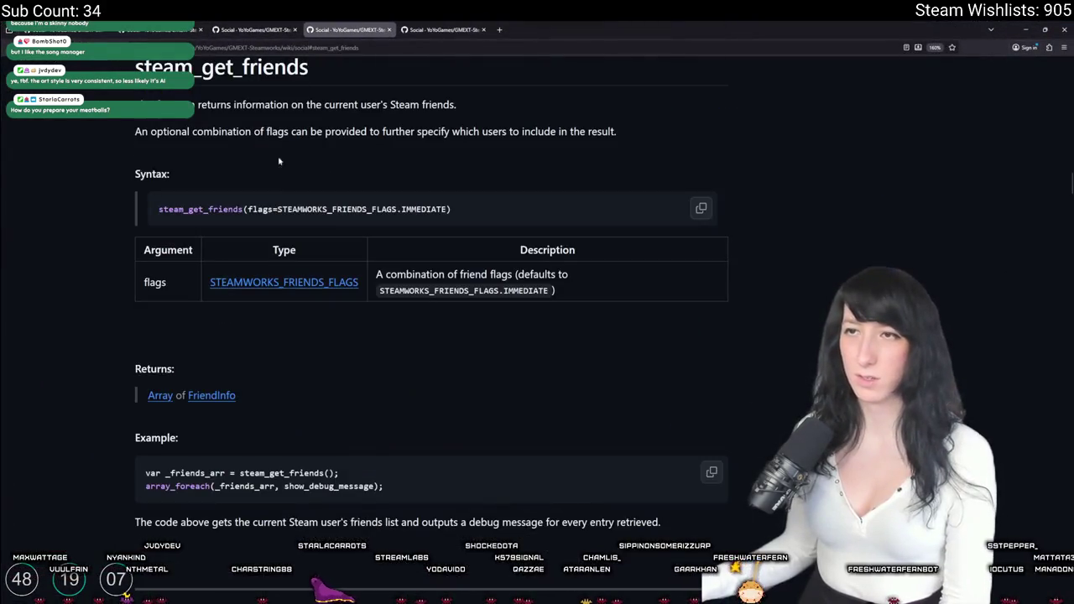
{"action": "scroll", "coordinate": [268, 267], "scroll_direction": "up", "scroll_amount": 3}
{"action": "scroll", "coordinate": [268, 267], "scroll_direction": "down", "scroll_amount": 1}
{"action": "scroll", "coordinate": [319, 251], "scroll_direction": "up", "scroll_amount": 6}
{"action": "scroll", "coordinate": [339, 239], "scroll_direction": "down", "scroll_amount": 4}
{"action": "scroll", "coordinate": [339, 239], "scroll_direction": "down", "scroll_amount": 3}
{"action": "scroll", "coordinate": [339, 239], "scroll_direction": "up", "scroll_amount": 2}
{"action": "scroll", "coordinate": [339, 239], "scroll_direction": "down", "scroll_amount": 7}
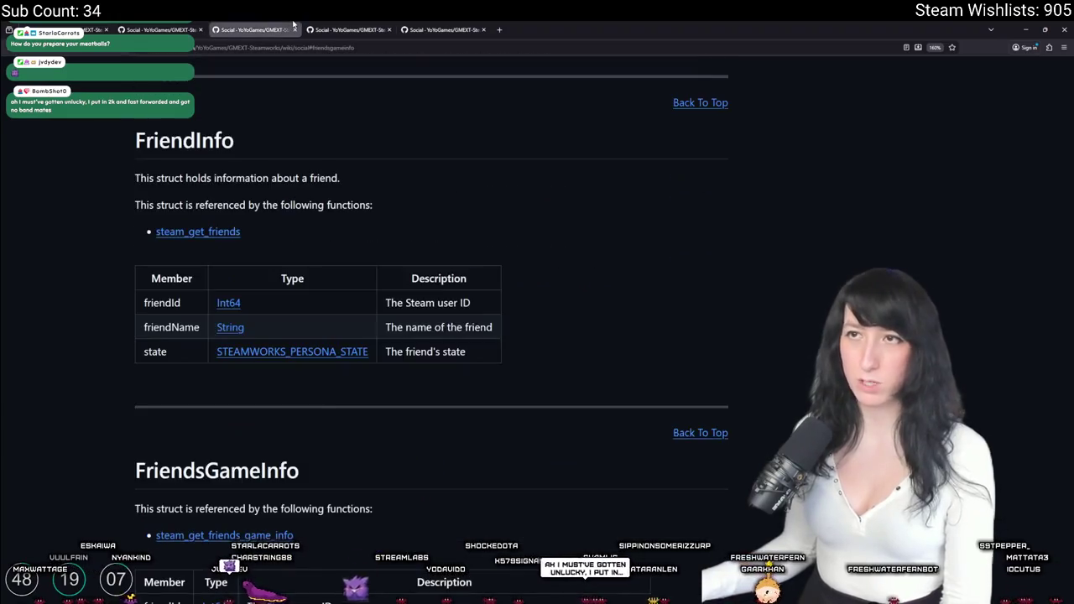
Study the steam_get_friends_game_info example code, highlighting its _info_num loop lines.
{"action": "left_click", "coordinate": [159, 27]}
{"action": "scroll", "coordinate": [381, 234], "scroll_direction": "up", "scroll_amount": 1}
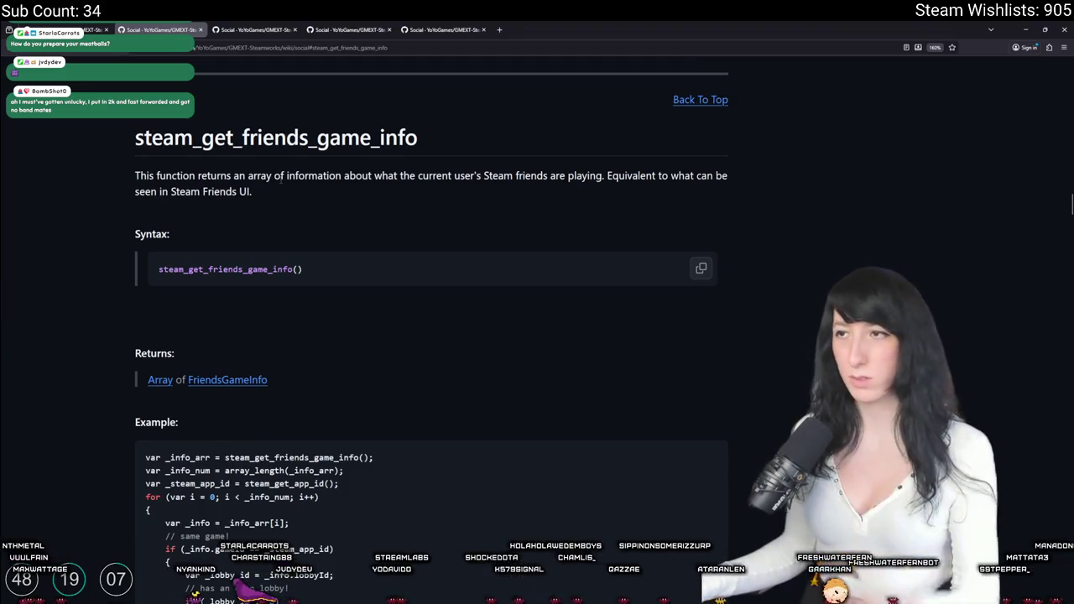
{"action": "scroll", "coordinate": [282, 180], "scroll_direction": "down", "scroll_amount": 4}
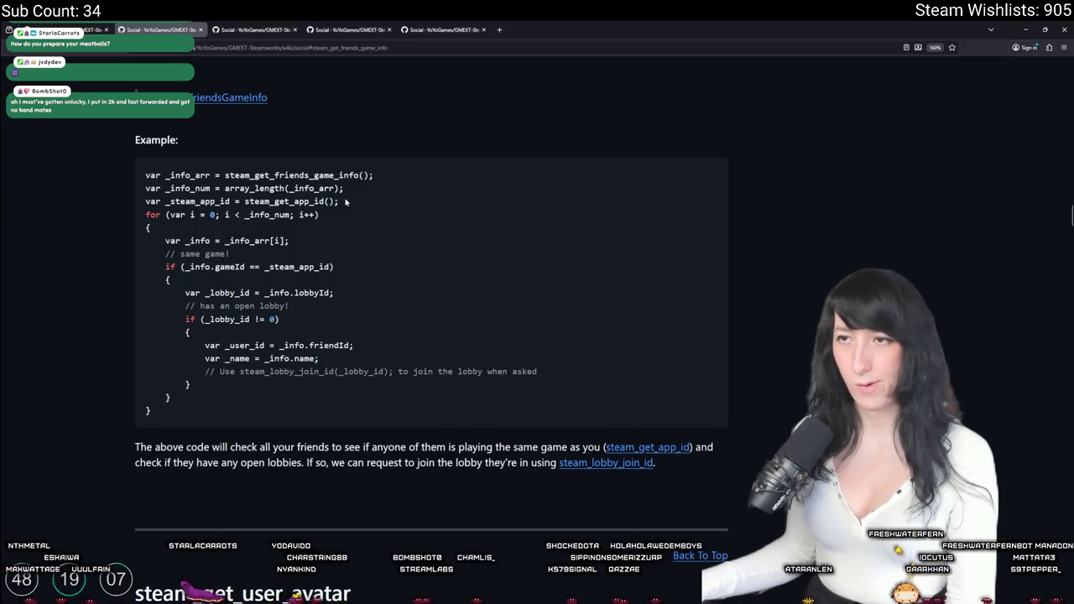
{"action": "double_click", "coordinate": [267, 214]}
{"action": "left_click", "coordinate": [254, 239]}
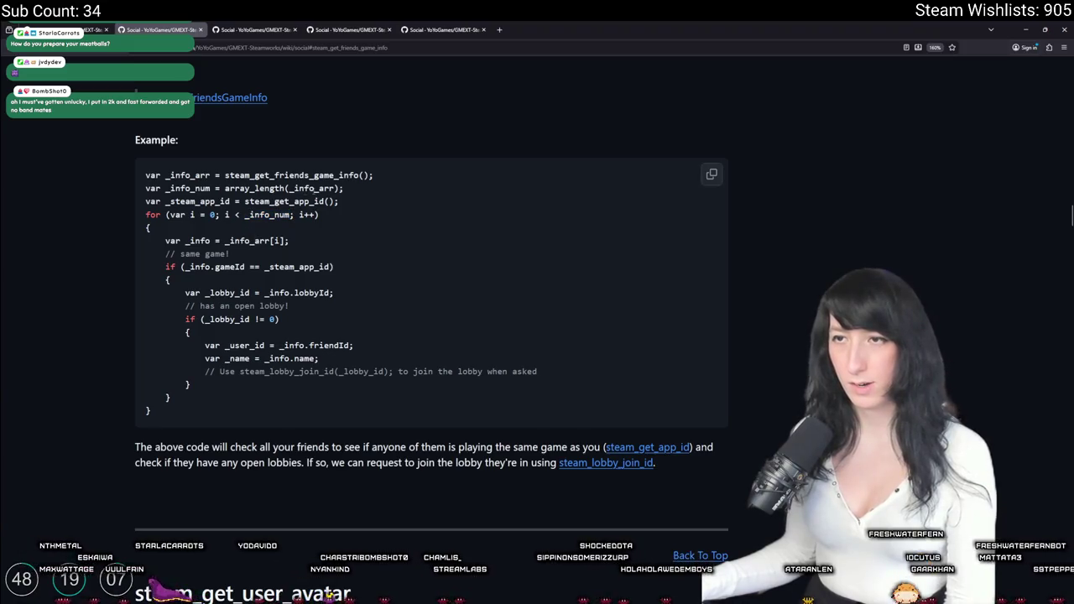
{"action": "left_click_drag", "start_coordinate": [342, 188], "coordinate": [266, 202]}
{"action": "key", "text": "alt+Tab"}
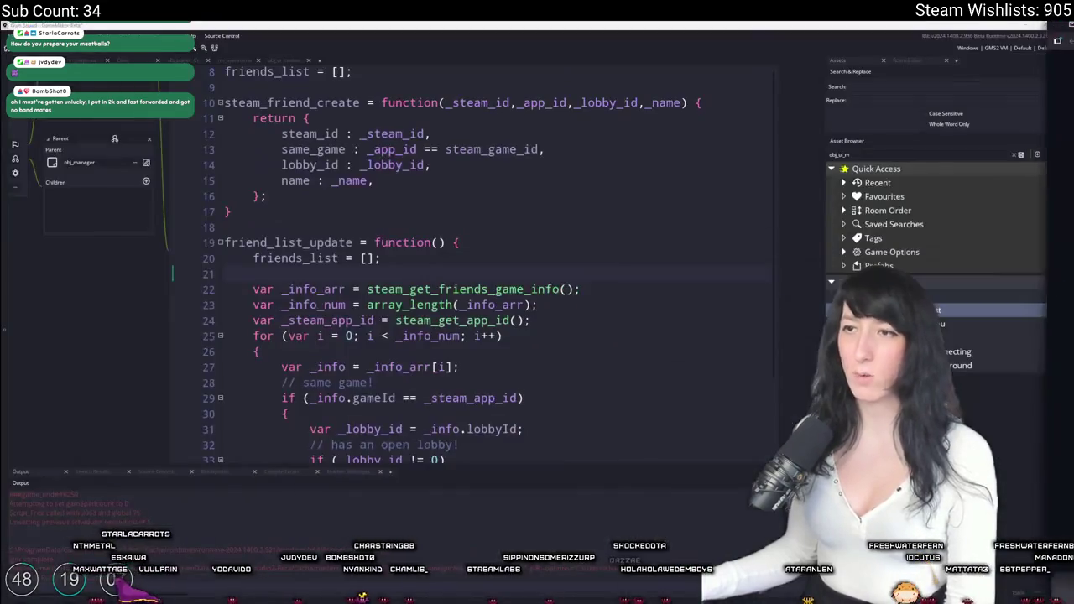
Add a new line after the _info_arr declaration on line 22.
{"action": "left_click", "coordinate": [346, 288]}
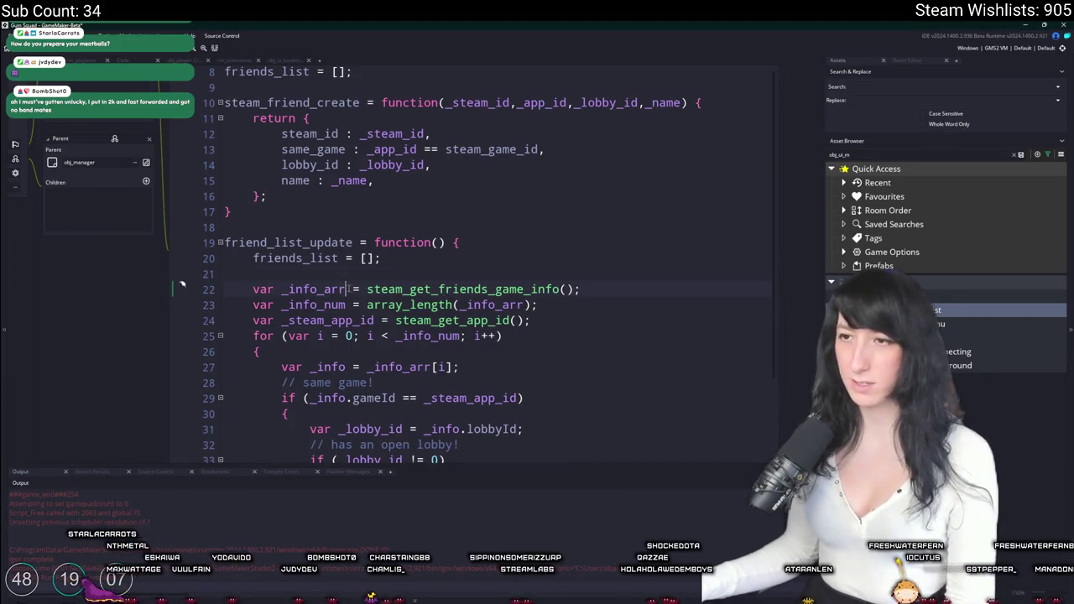
{"action": "double_click", "coordinate": [344, 289]}
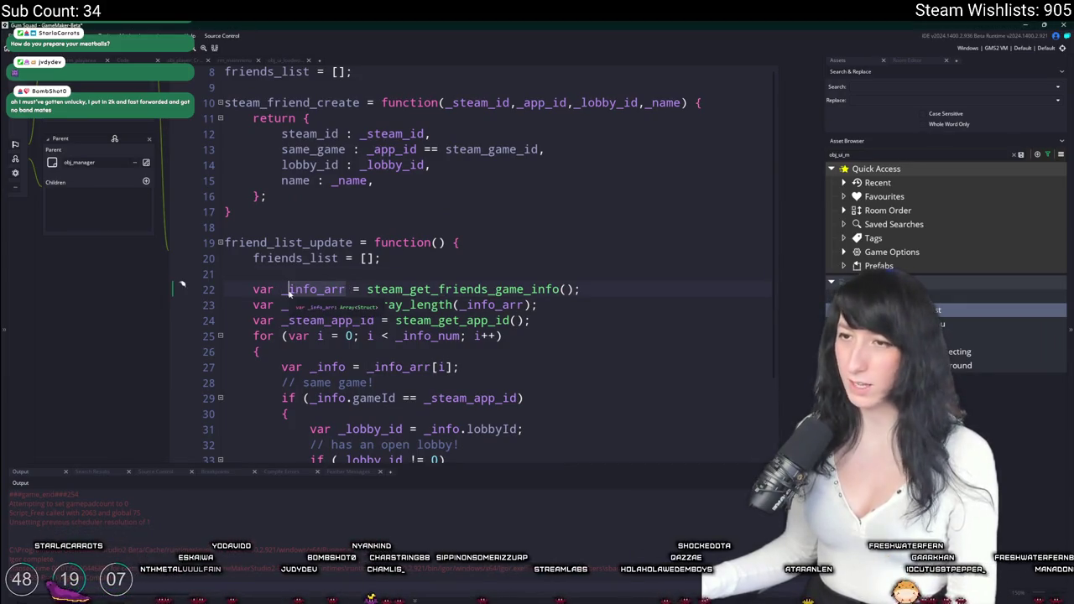
{"action": "scroll", "coordinate": [347, 288], "scroll_direction": "down", "scroll_amount": 1}
{"action": "left_click", "coordinate": [625, 254]}
{"action": "scroll", "coordinate": [628, 256], "scroll_direction": "down", "scroll_amount": 2}
{"action": "key", "text": "Return"}
{"action": "key", "text": "Return"}
{"action": "key", "text": "Return"}
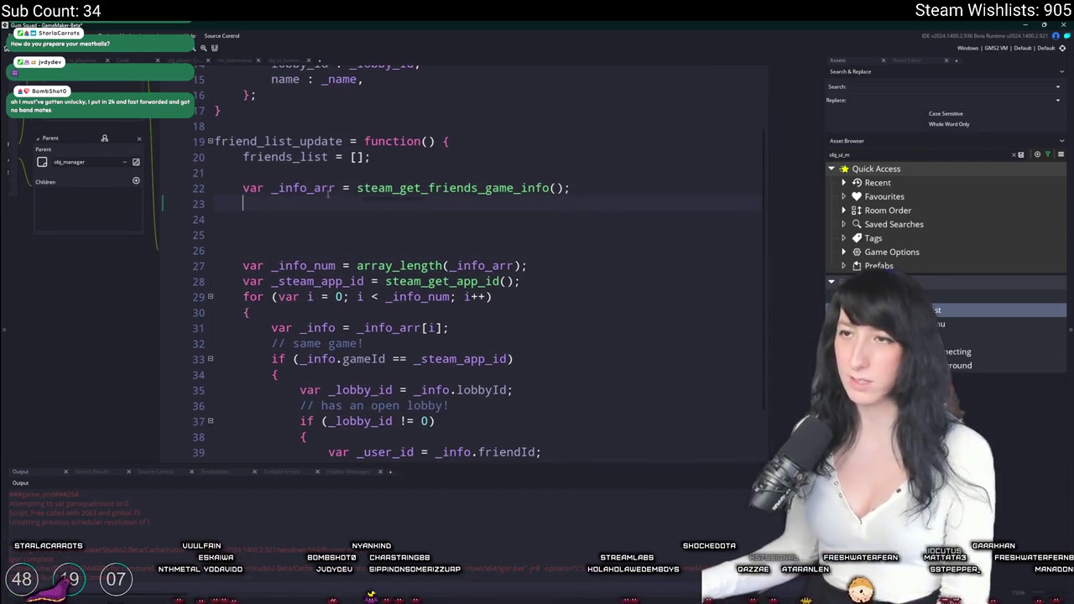
Rename _info_arr to _friends and write an empty for loop over array_length(friends_list).
{"action": "double_click", "coordinate": [285, 188]}
{"action": "type", "text": "_friends"}
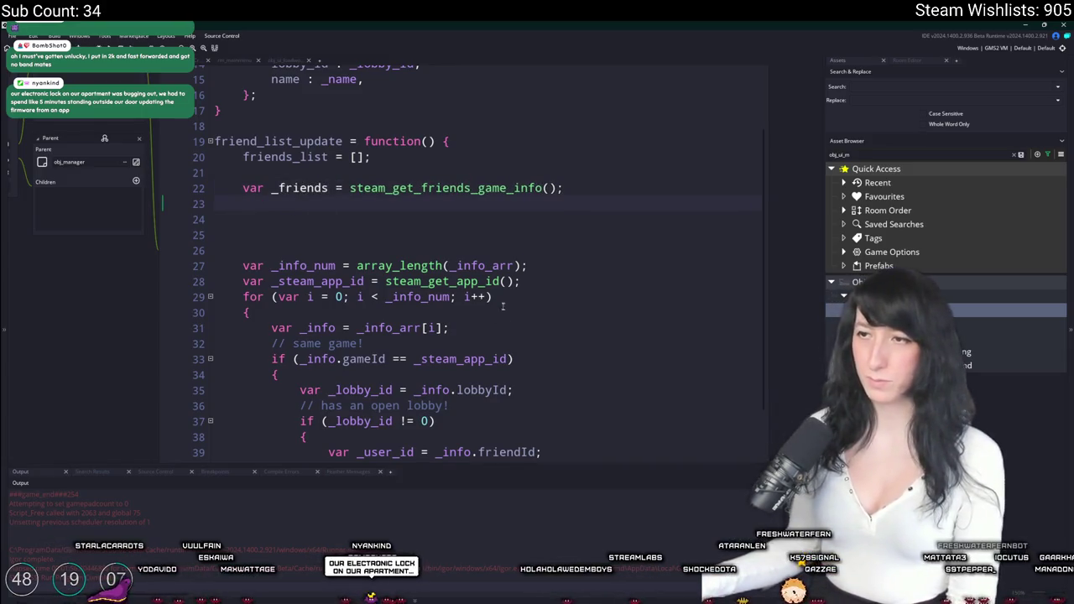
{"action": "type", "text": "( var _i = 0"}
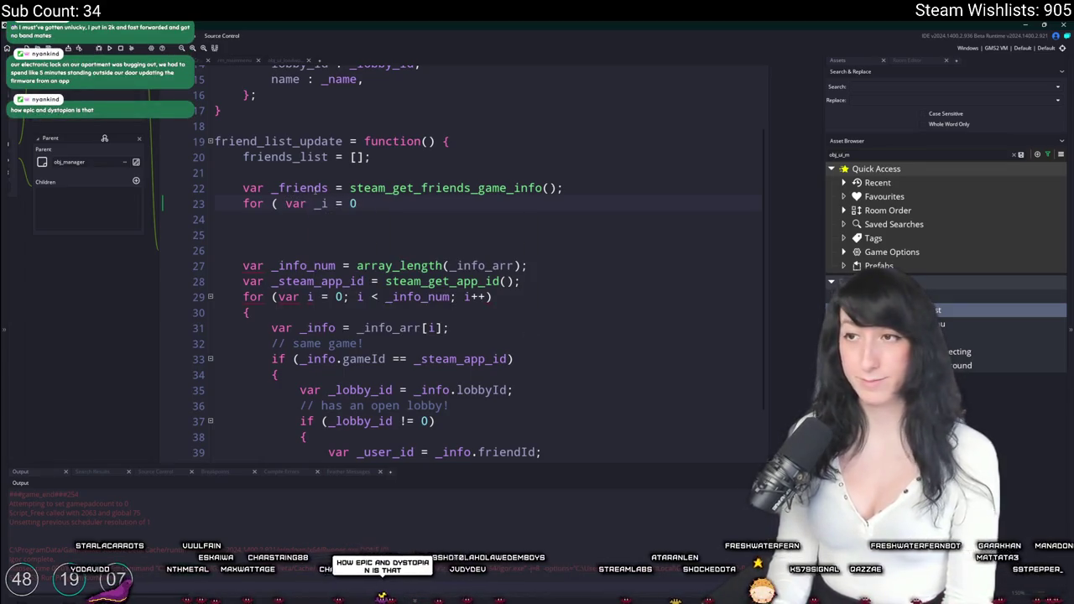
{"action": "type", "text": "; _i <"}
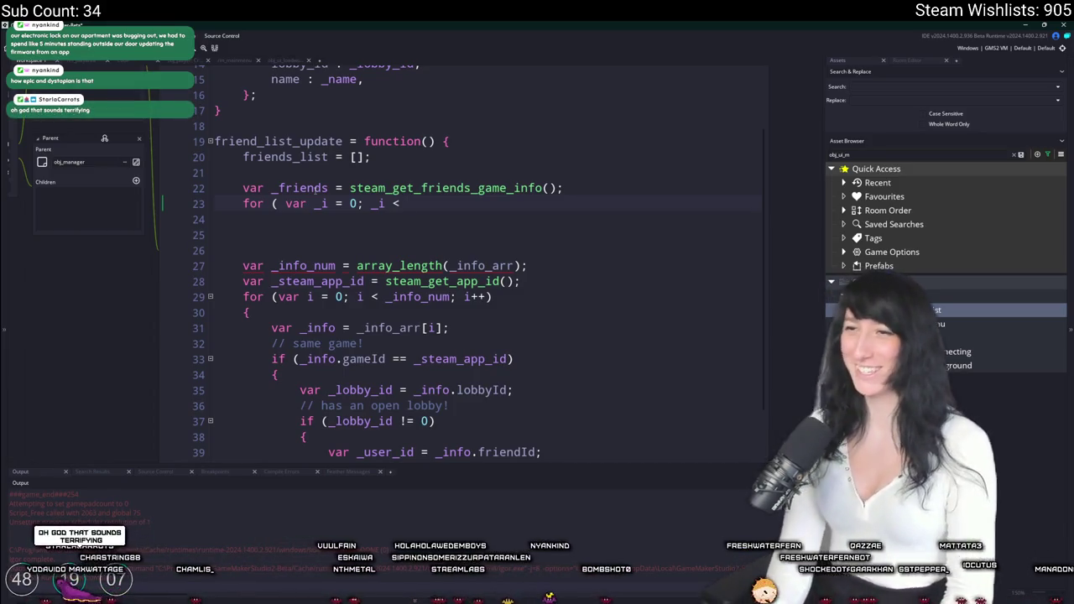
{"action": "type", "text": "y_length(friendsk"}
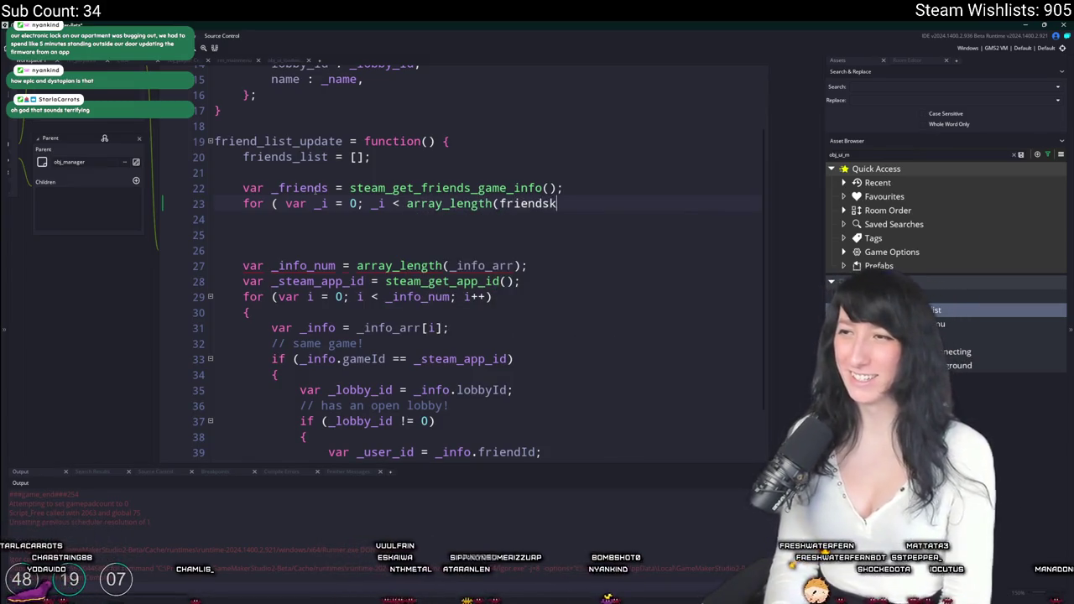
{"action": "key", "text": "BackSpace"}
{"action": "type", "text": "_list);"}
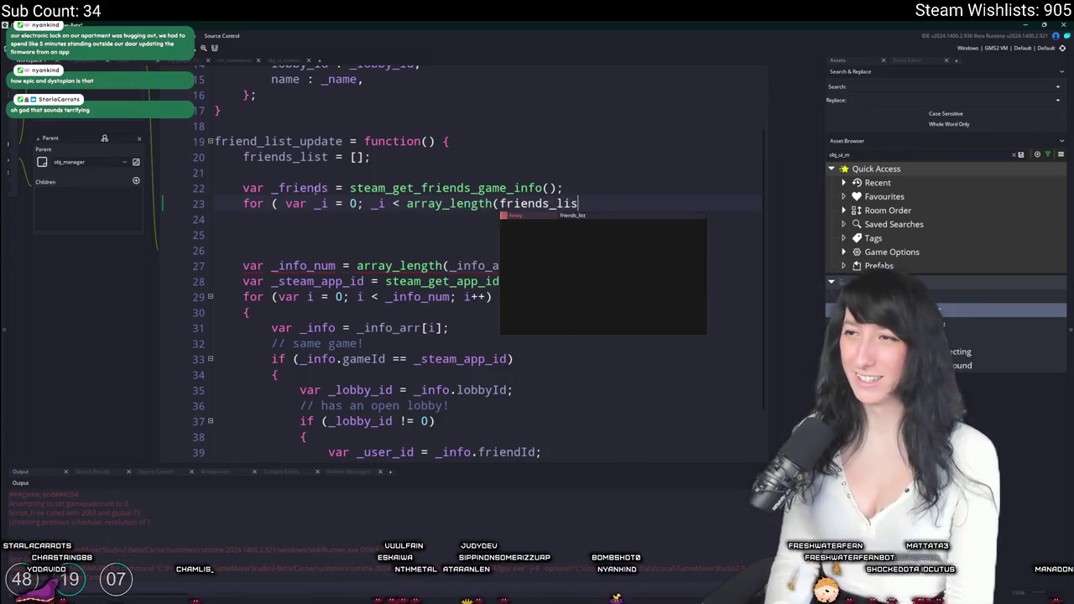
{"action": "type", "text": " ++ _i; ) {"}
{"action": "key", "text": "Return"}
{"action": "type", "text": "}"}
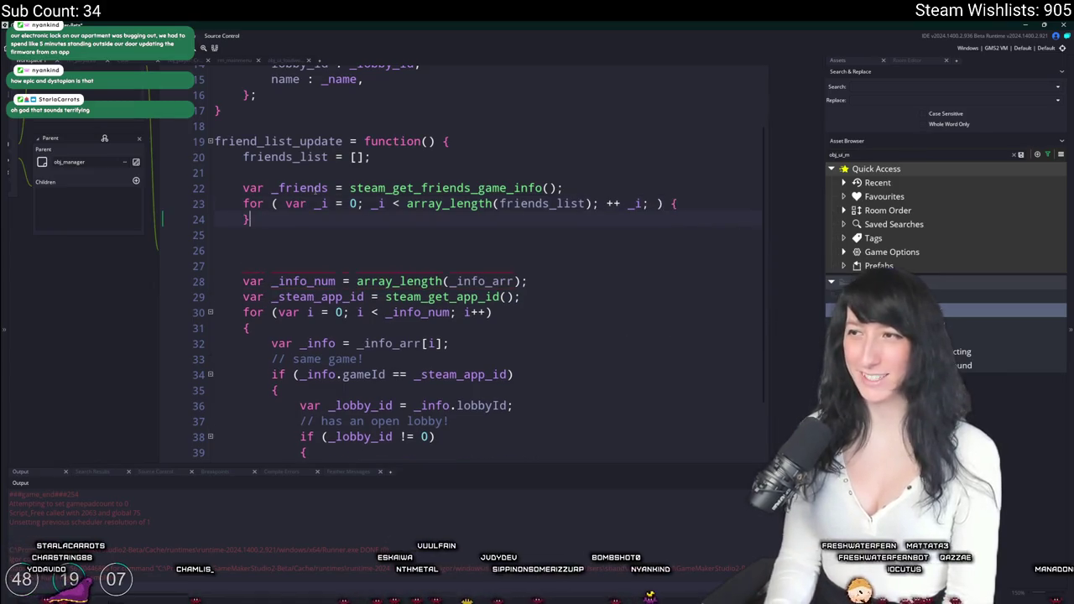
{"action": "key", "text": "Return"}
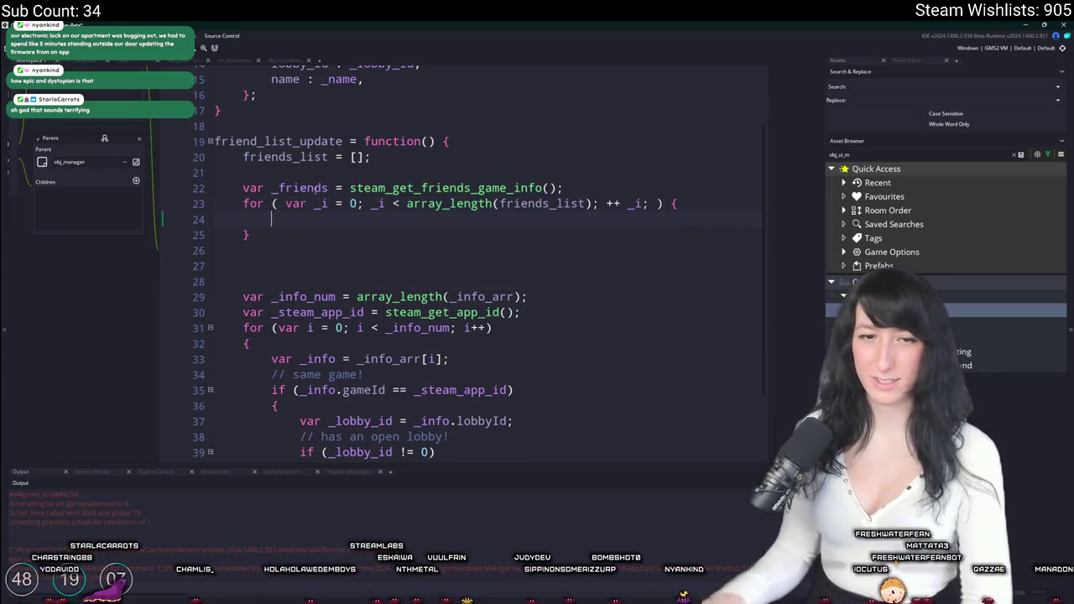
{"action": "scroll", "coordinate": [299, 188], "scroll_direction": "up", "scroll_amount": 8}
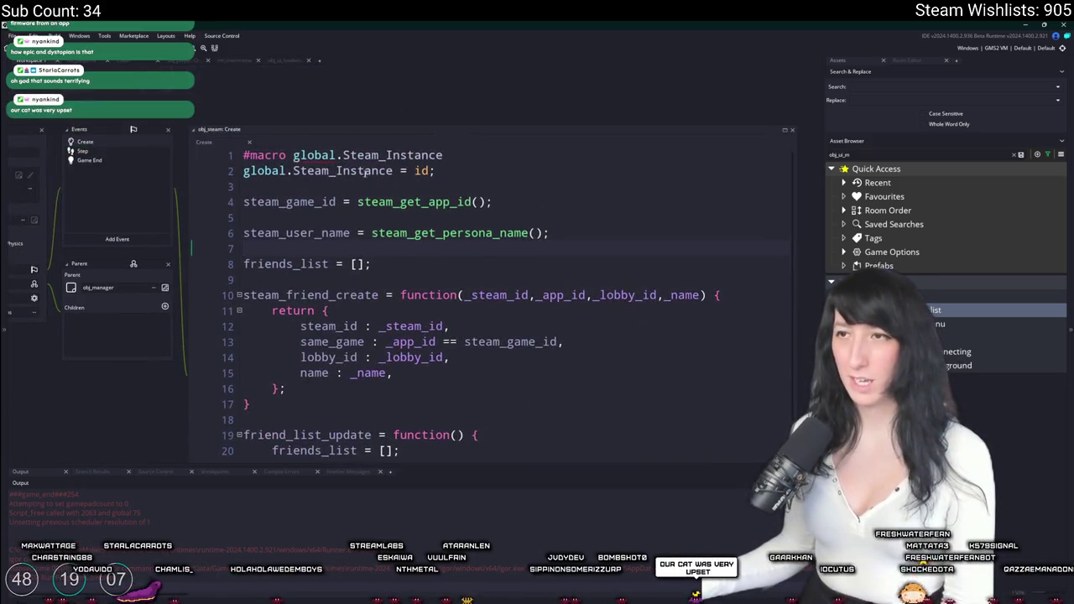
Name the global Steam instance macro STEAM on line 1.
{"action": "left_click", "coordinate": [245, 173]}
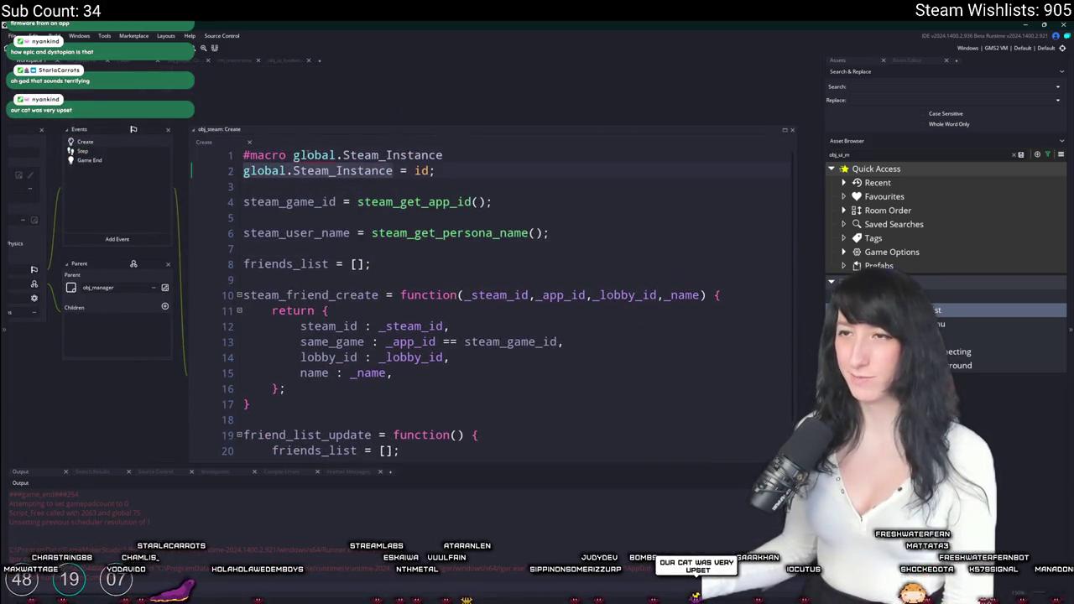
{"action": "left_click", "coordinate": [473, 149]}
{"action": "left_click", "coordinate": [293, 156]}
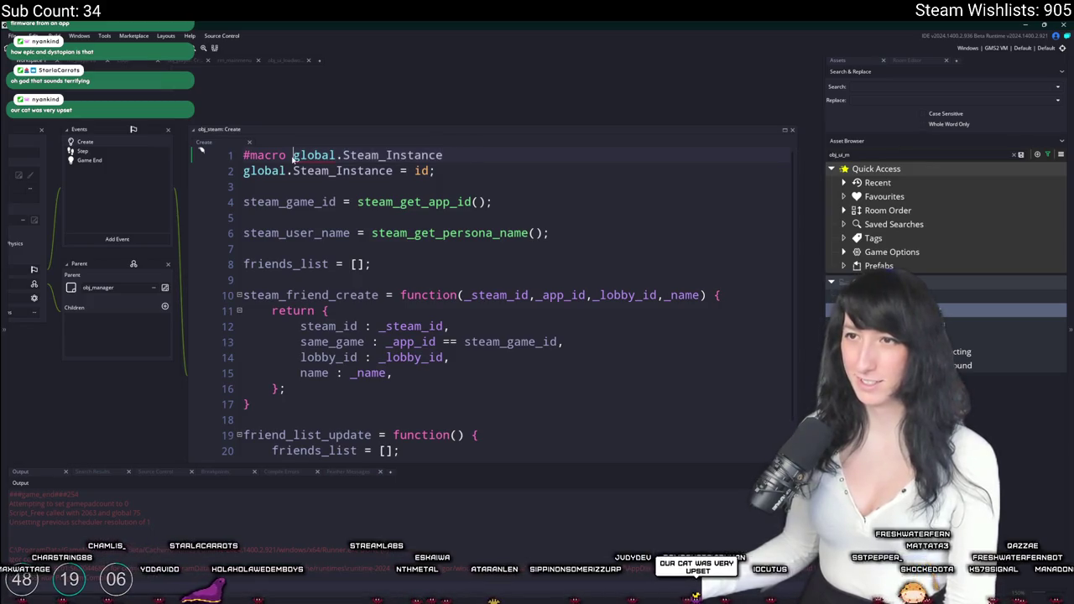
{"action": "type", "text": "STEAM"}
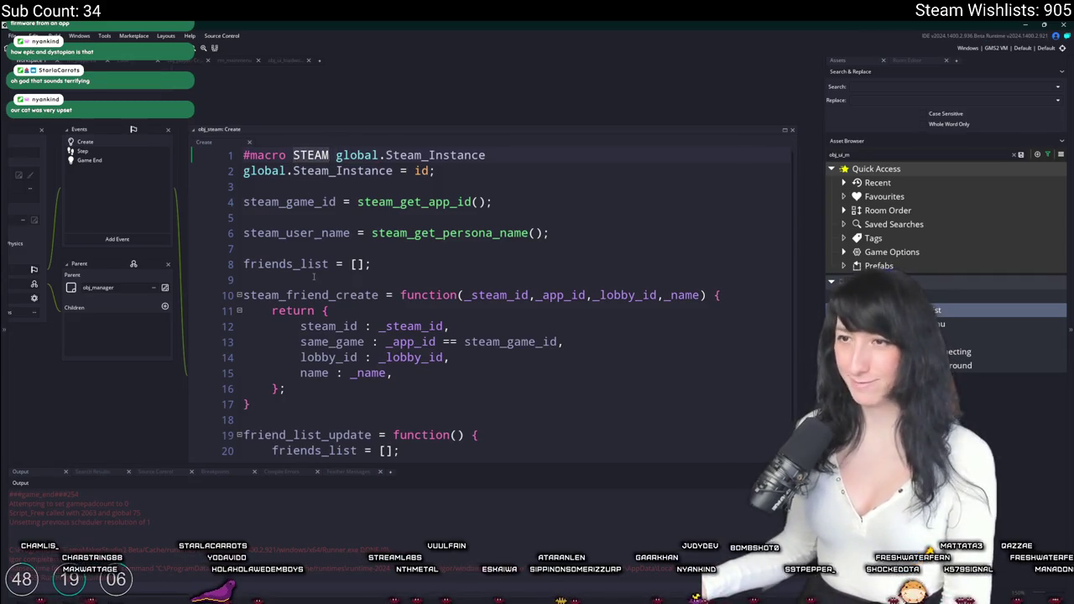
Prefix steam_game_id on line 13 with STEAM.
{"action": "scroll", "coordinate": [314, 277], "scroll_direction": "down", "scroll_amount": 2}
{"action": "left_click", "coordinate": [243, 186]}
{"action": "scroll", "coordinate": [243, 188], "scroll_direction": "up", "scroll_amount": 1}
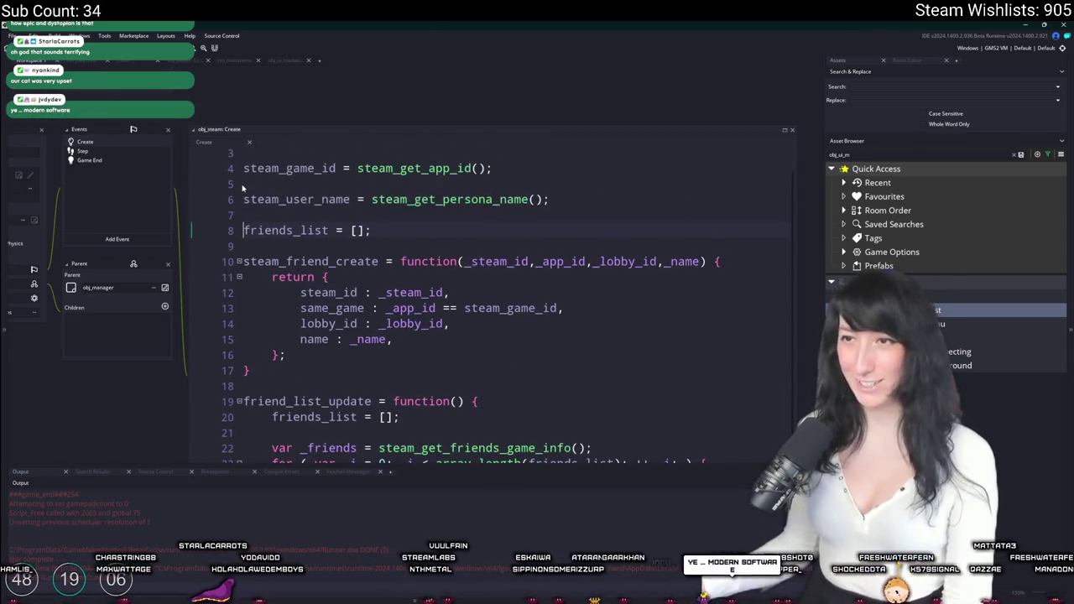
{"action": "scroll", "coordinate": [375, 340], "scroll_direction": "down", "scroll_amount": 2}
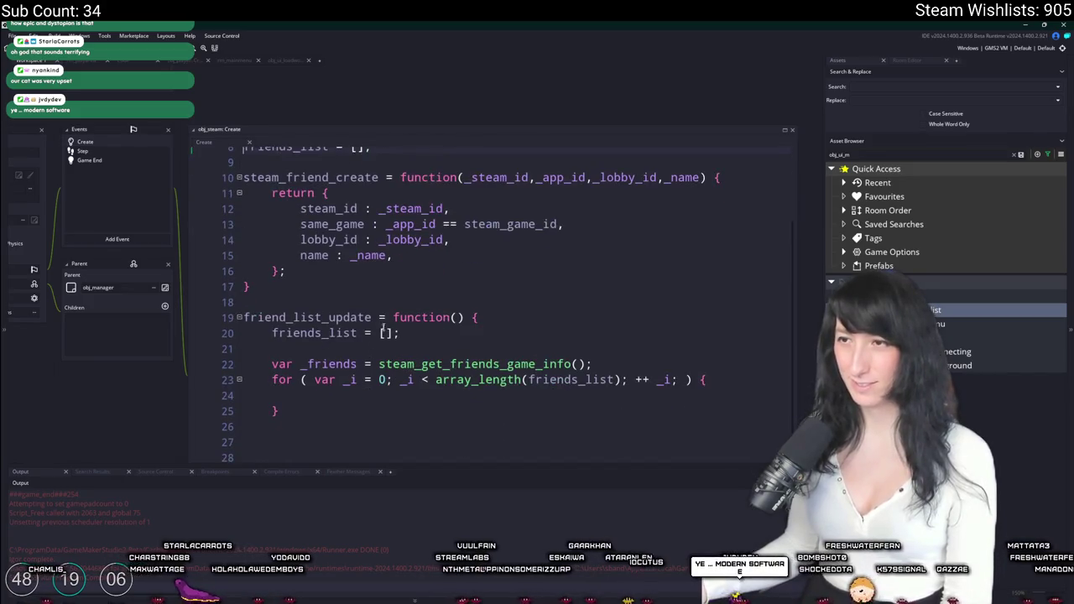
{"action": "left_click", "coordinate": [464, 224]}
{"action": "type", "text": "STEAM."}
Remove a mistaken STEAM. prefix on line 20 and maximize the code editor.
{"action": "scroll", "coordinate": [479, 202], "scroll_direction": "down", "scroll_amount": 1}
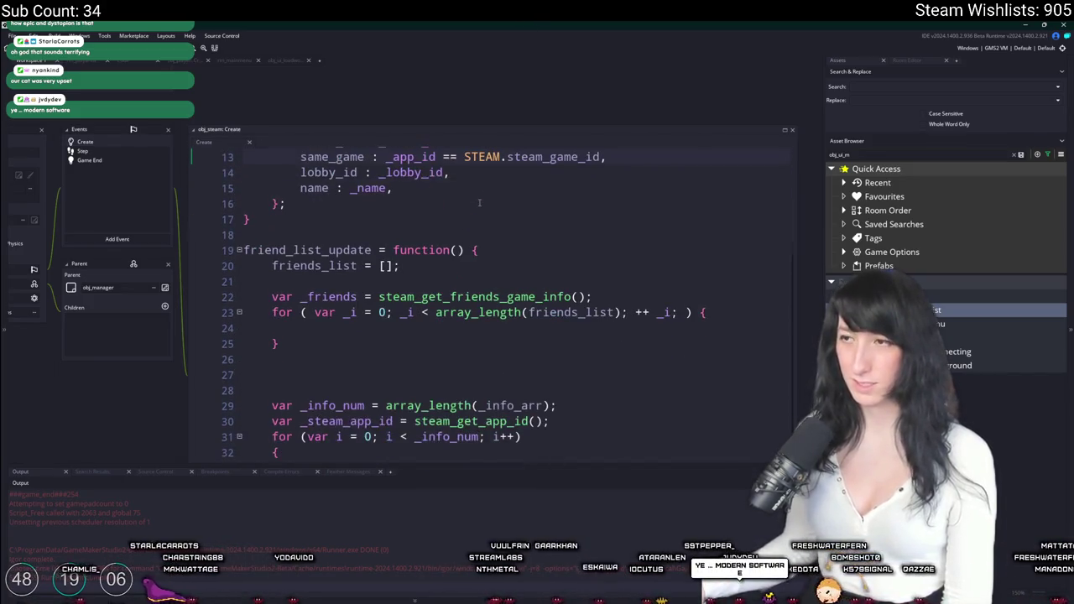
{"action": "scroll", "coordinate": [479, 202], "scroll_direction": "down", "scroll_amount": 2}
{"action": "left_click", "coordinate": [269, 232]}
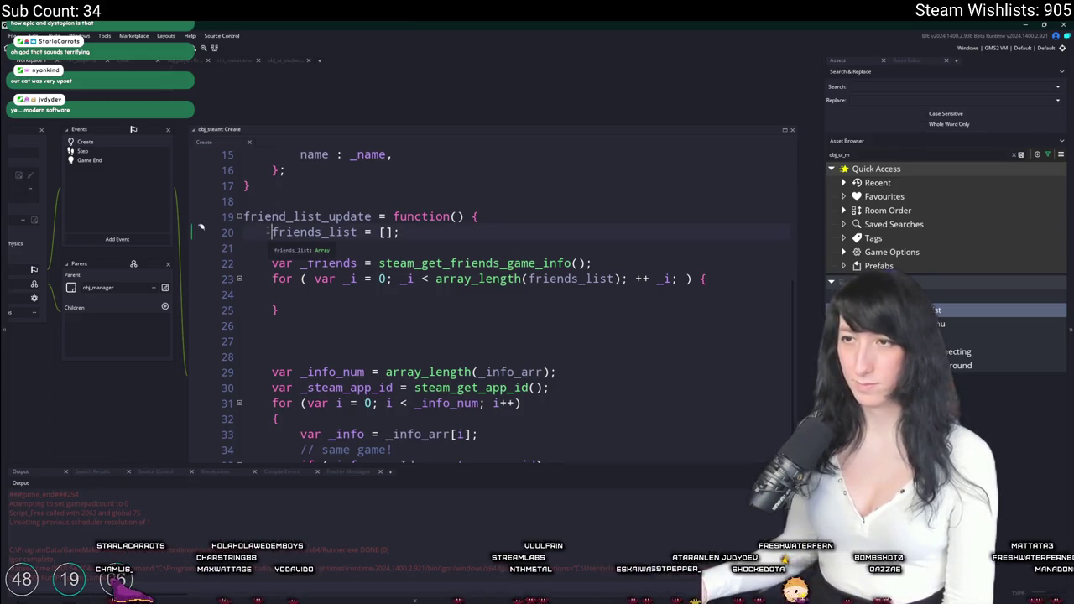
{"action": "type", "text": "STEAM."}
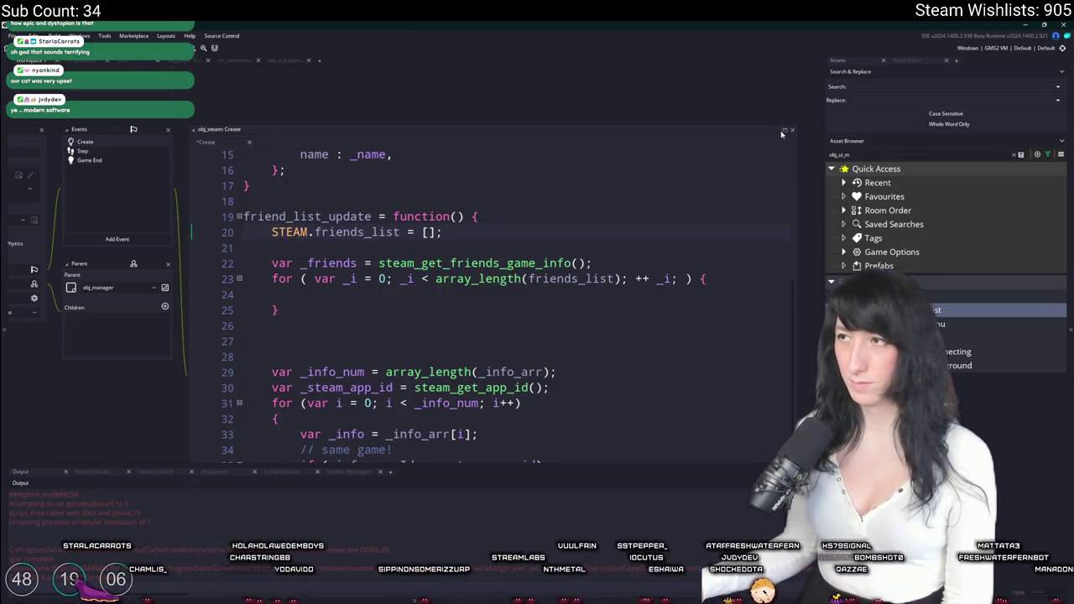
{"action": "left_click", "coordinate": [783, 132]}
{"action": "key", "text": "BackSpace"}
{"action": "key", "text": "BackSpace"}
{"action": "key", "text": "BackSpace"}
{"action": "left_click", "coordinate": [284, 160]}
{"action": "scroll", "coordinate": [256, 165], "scroll_direction": "down", "scroll_amount": 1}
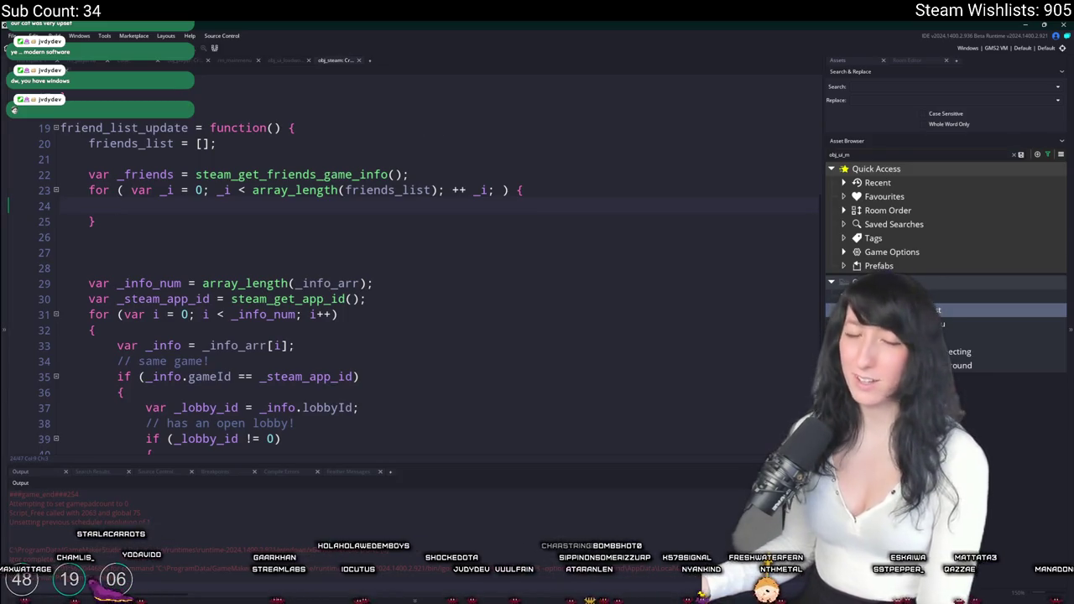
{"action": "type", "text": "friends_list[_i]"}
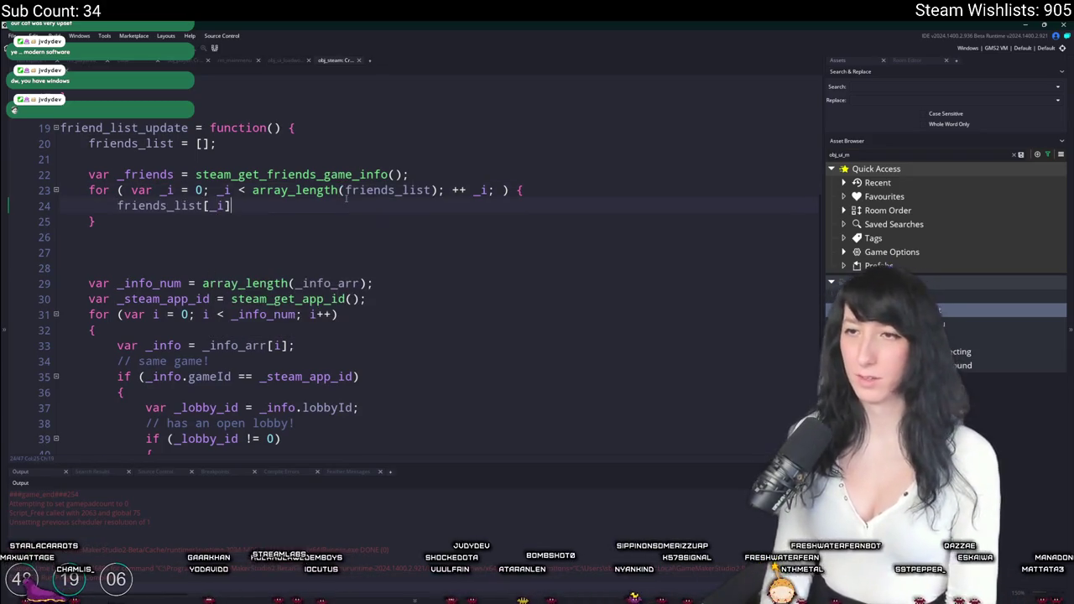
{"action": "scroll", "coordinate": [346, 197], "scroll_direction": "down", "scroll_amount": 1}
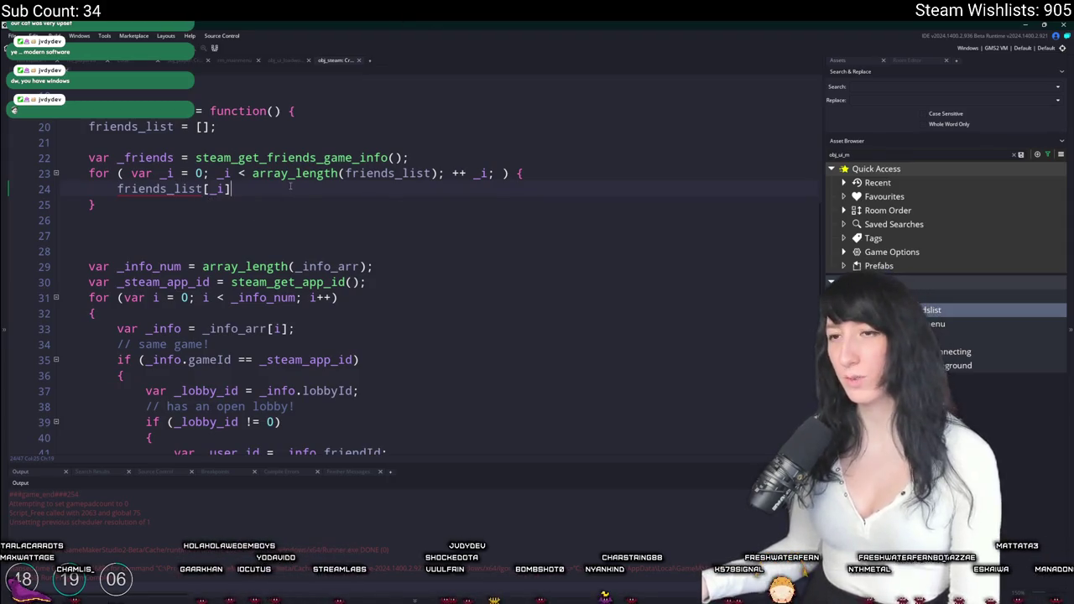
{"action": "scroll", "coordinate": [341, 260], "scroll_direction": "up", "scroll_amount": 2}
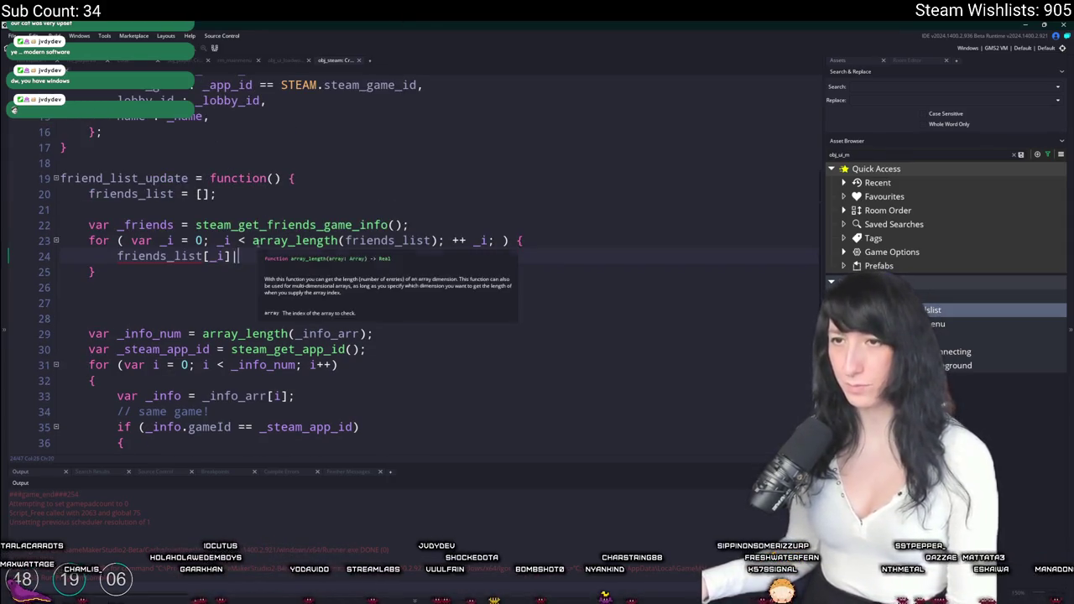
{"action": "key", "text": "BackSpace"}
{"action": "key", "text": "BackSpace"}
{"action": "key", "text": "BackSpace"}
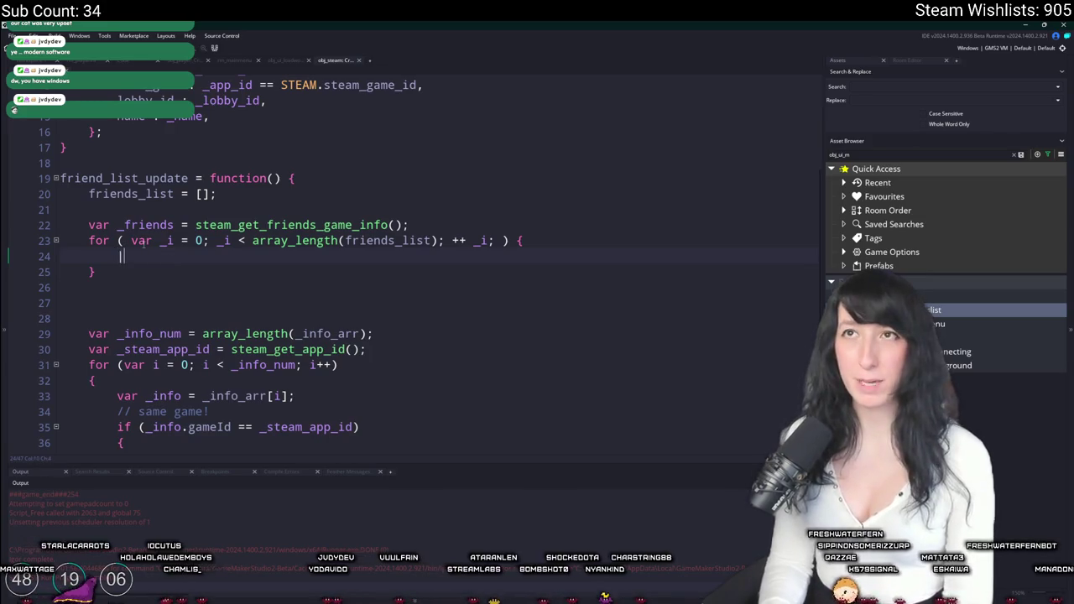
{"action": "key", "text": "Return"}
{"action": "key", "text": "BackSpace"}
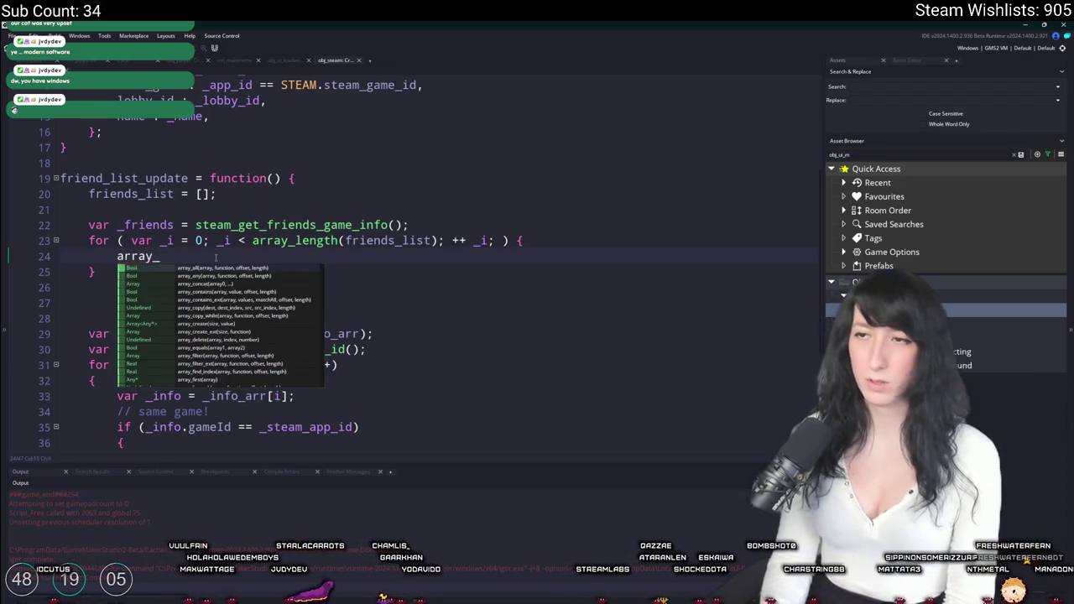
Replace the word array on line 24 with list[_i].
{"action": "key", "text": "ctrl+BackSpace"}
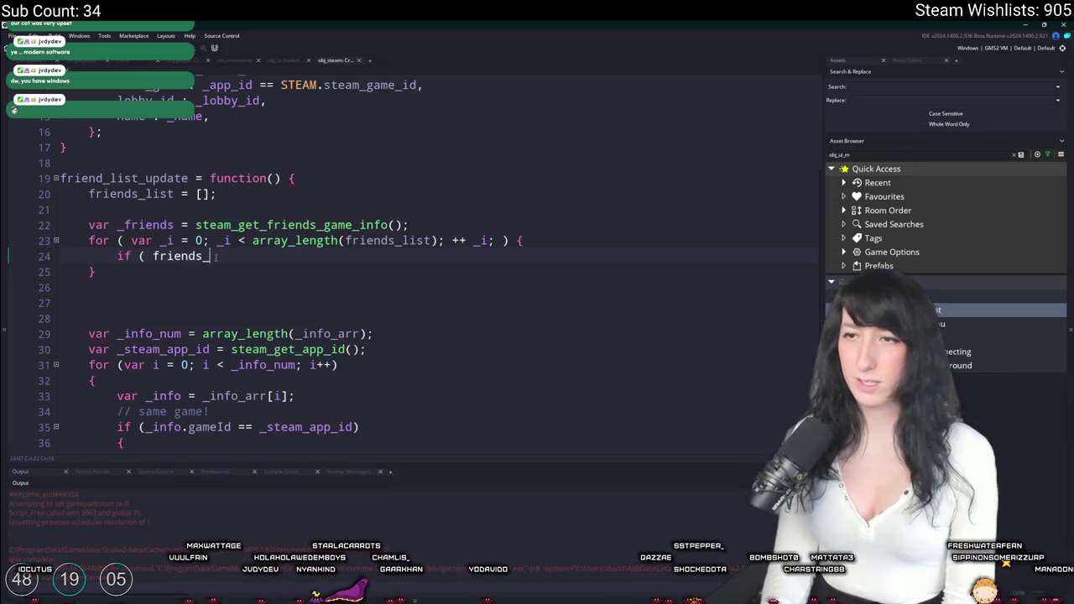
{"action": "type", "text": "list[_i]"}
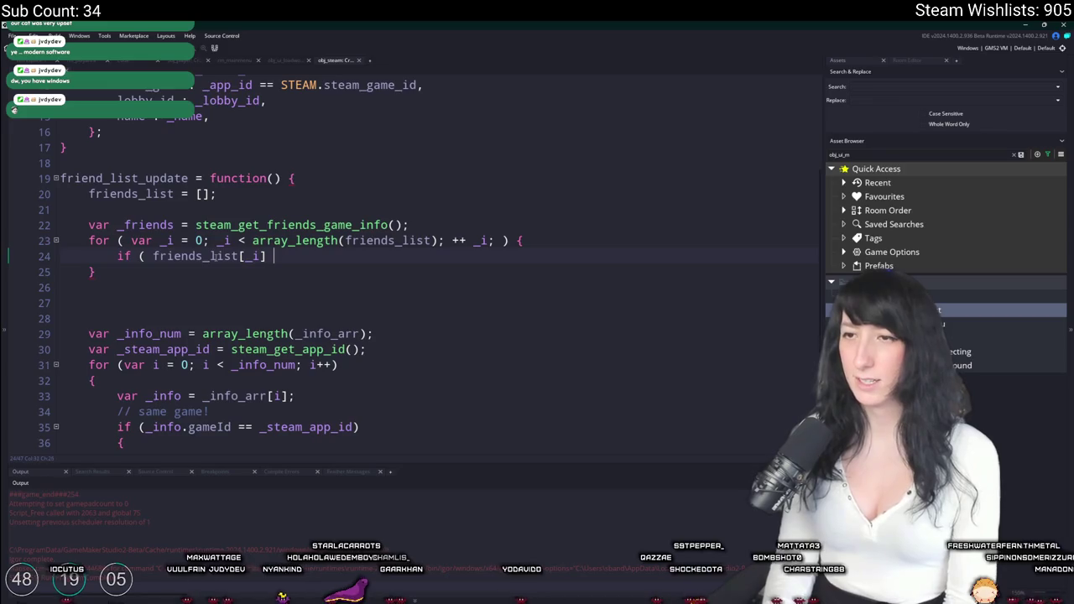
{"action": "scroll", "coordinate": [213, 256], "scroll_direction": "down", "scroll_amount": 1}
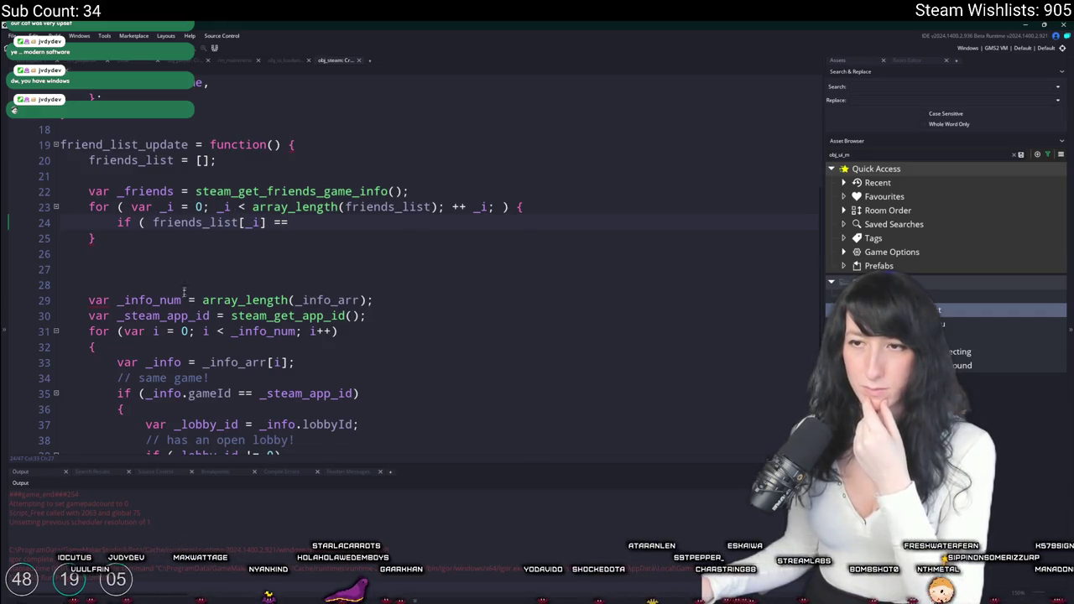
{"action": "scroll", "coordinate": [183, 286], "scroll_direction": "down", "scroll_amount": 2}
{"action": "scroll", "coordinate": [297, 266], "scroll_direction": "down", "scroll_amount": 2}
{"action": "scroll", "coordinate": [298, 266], "scroll_direction": "up", "scroll_amount": 2}
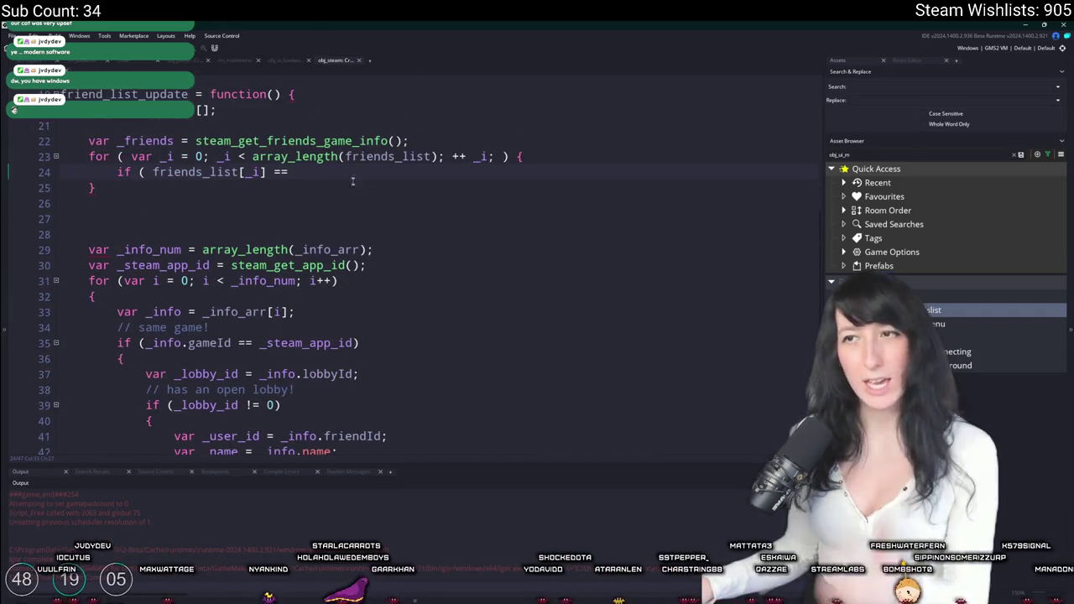
Start an array_ line in the loop, browse array functions, then begin if ( friends_list[_i] ==.
{"action": "left_click", "coordinate": [550, 150]}
{"action": "key", "text": "Return"}
{"action": "type", "text": "array_"}
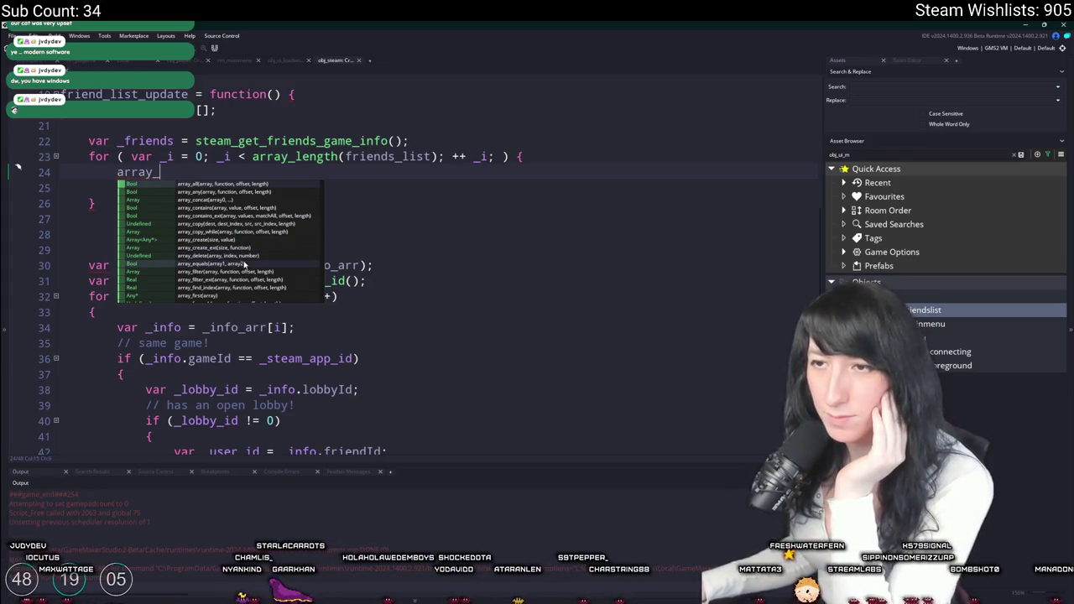
{"action": "scroll", "coordinate": [245, 260], "scroll_direction": "down", "scroll_amount": 2}
{"action": "scroll", "coordinate": [245, 265], "scroll_direction": "down", "scroll_amount": 1}
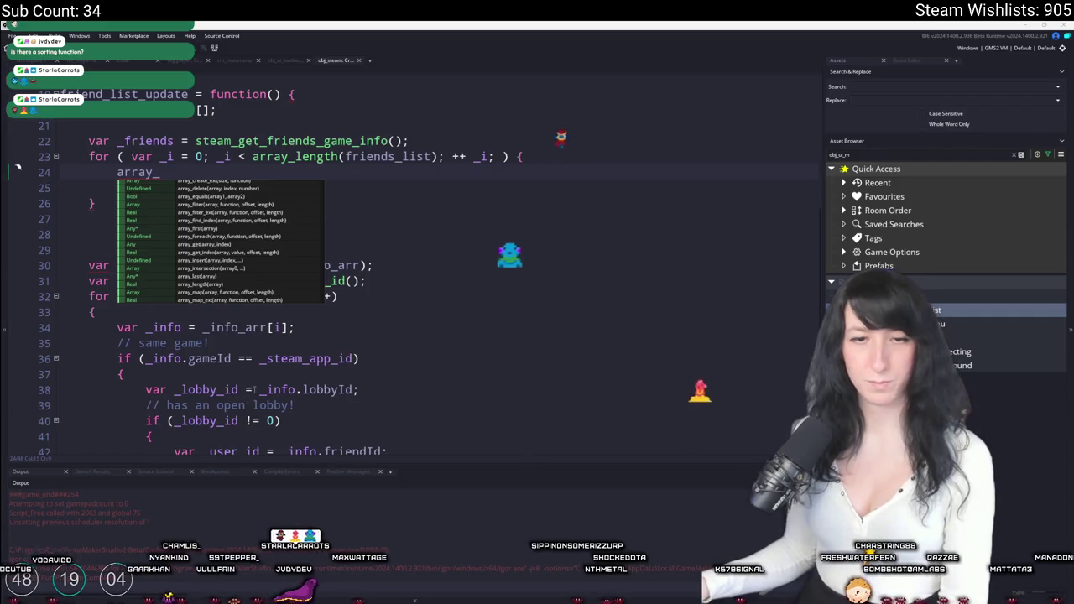
{"action": "key", "text": "Escape"}
{"action": "key", "text": "Return"}
{"action": "type", "text": "if ( friends_list[_i] =="}
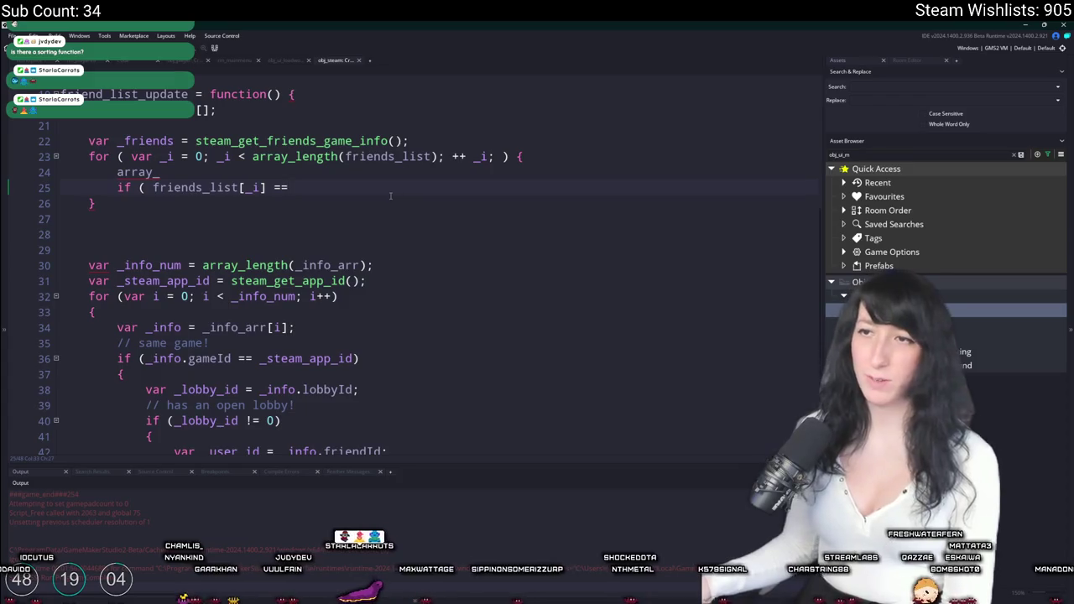
Discard a trial array_sort( line and leftover condition text, leaving an empty line above array_.
{"action": "key", "text": "Return"}
{"action": "type", "text": "array_sort"}
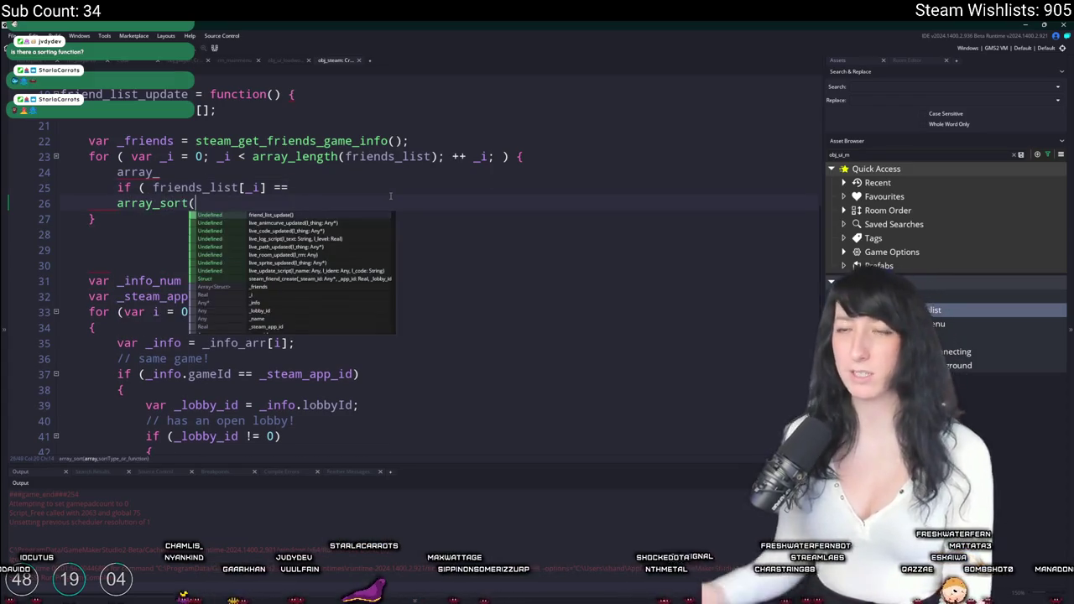
{"action": "type", "text": "("}
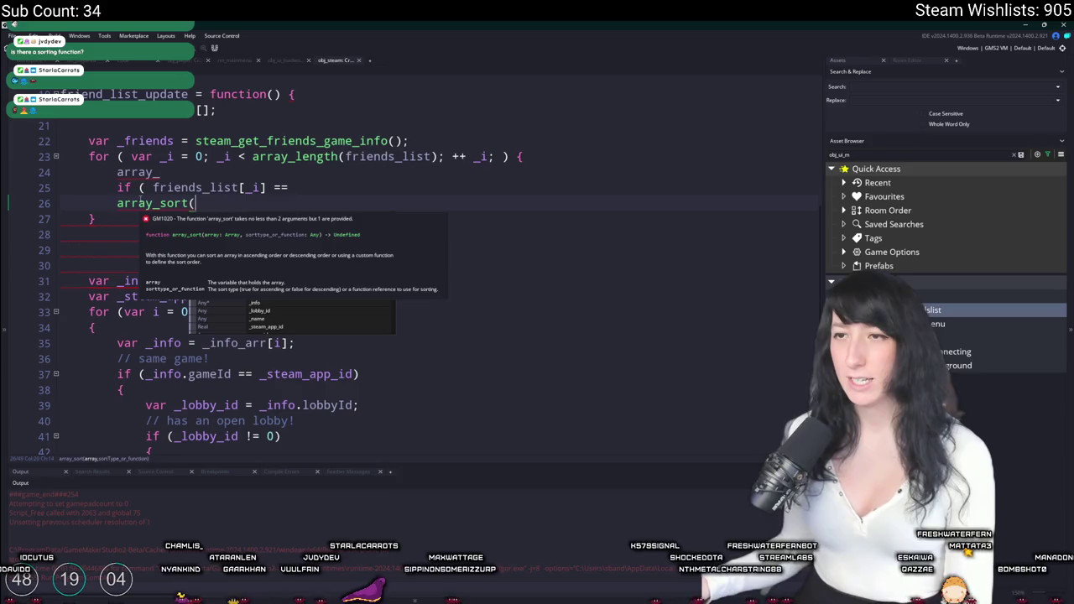
{"action": "left_click_drag", "start_coordinate": [196, 203], "coordinate": [59, 201]}
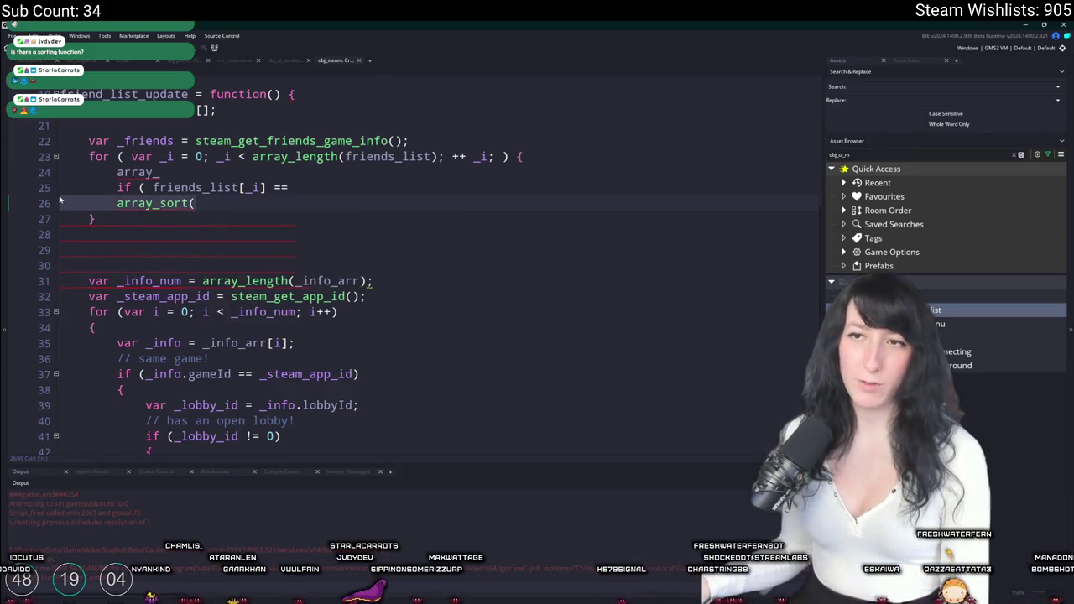
{"action": "key", "text": "BackSpace"}
{"action": "key", "text": "BackSpace"}
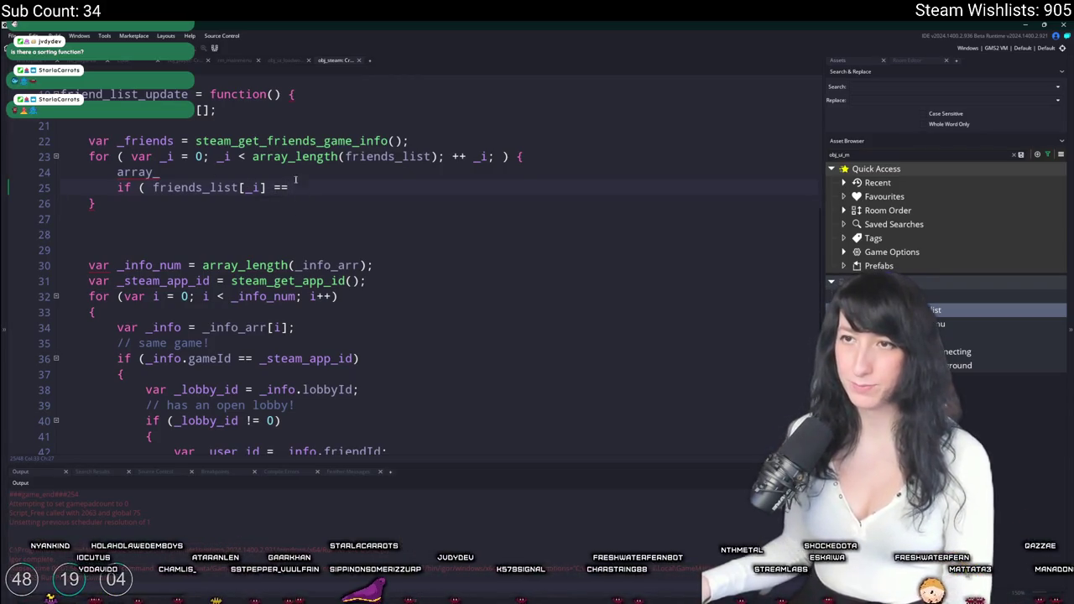
{"action": "key", "text": "shift+Up"}
{"action": "key", "text": "BackSpace"}
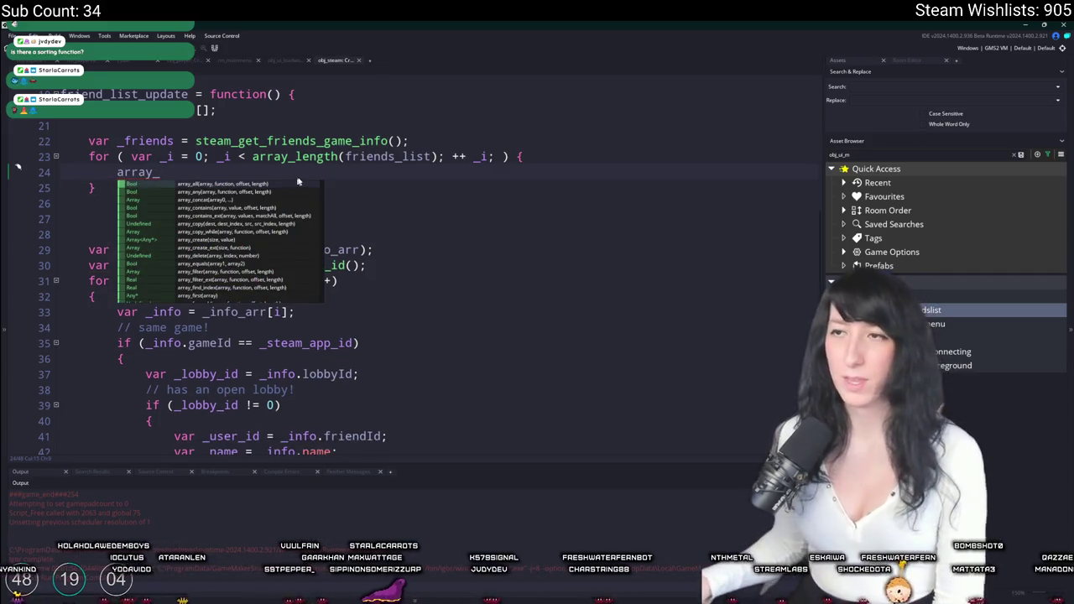
{"action": "key", "text": "Return"}
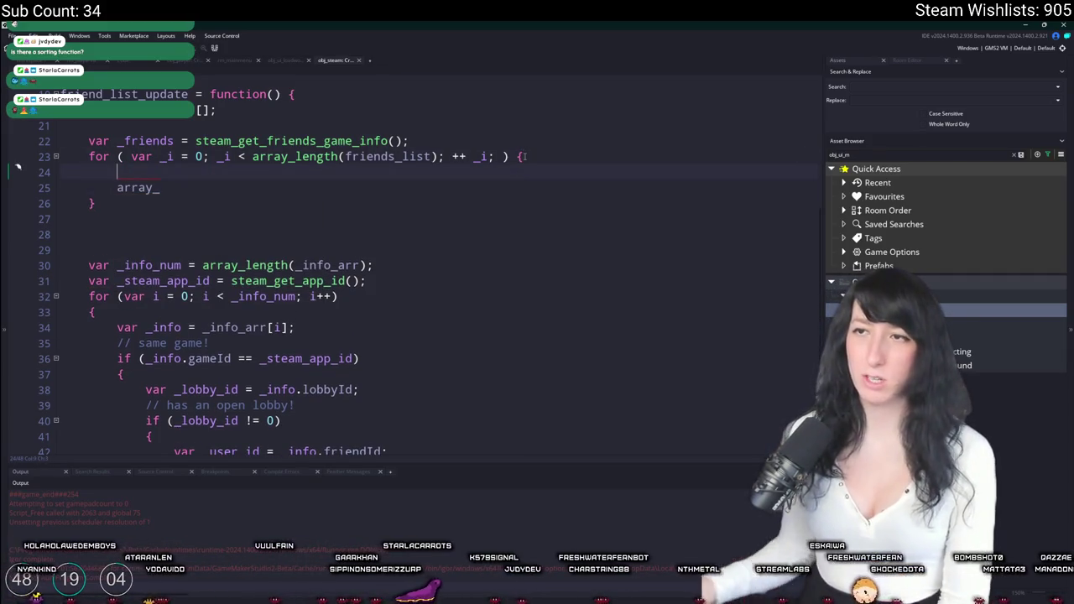
Write the condition comparing friends_list[_i].gameId with STEAM.steam_game_id, followed by &&.
{"action": "scroll", "coordinate": [394, 244], "scroll_direction": "down", "scroll_amount": 3}
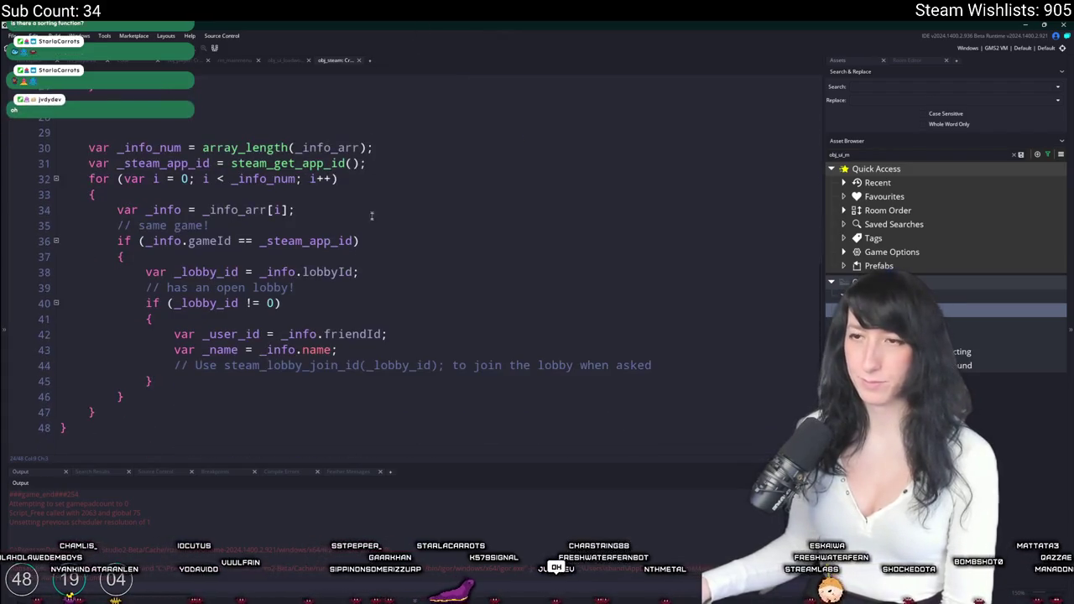
{"action": "scroll", "coordinate": [360, 247], "scroll_direction": "up", "scroll_amount": 2}
{"action": "scroll", "coordinate": [360, 246], "scroll_direction": "up", "scroll_amount": 5}
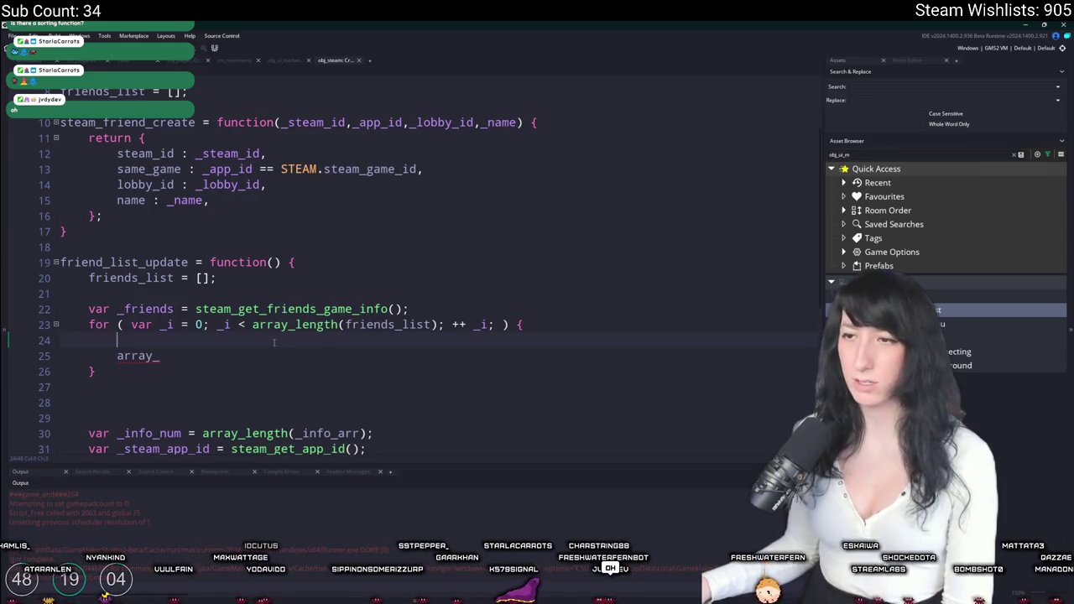
{"action": "left_click", "coordinate": [357, 325]}
{"action": "scroll", "coordinate": [356, 333], "scroll_direction": "down", "scroll_amount": 2}
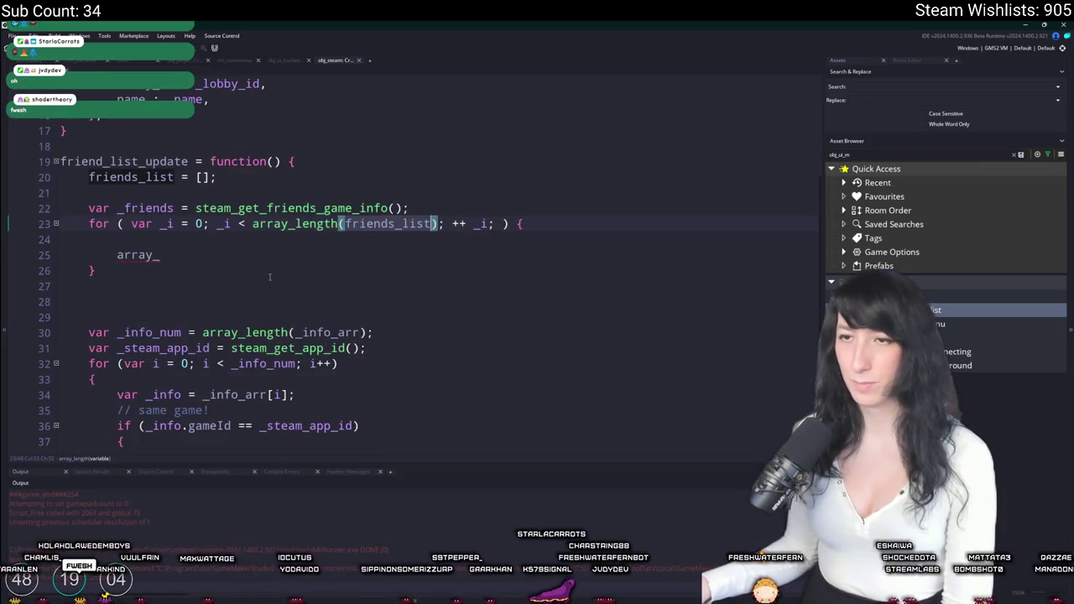
{"action": "left_click", "coordinate": [259, 254]}
{"action": "type", "text": "if ( friends_list"}
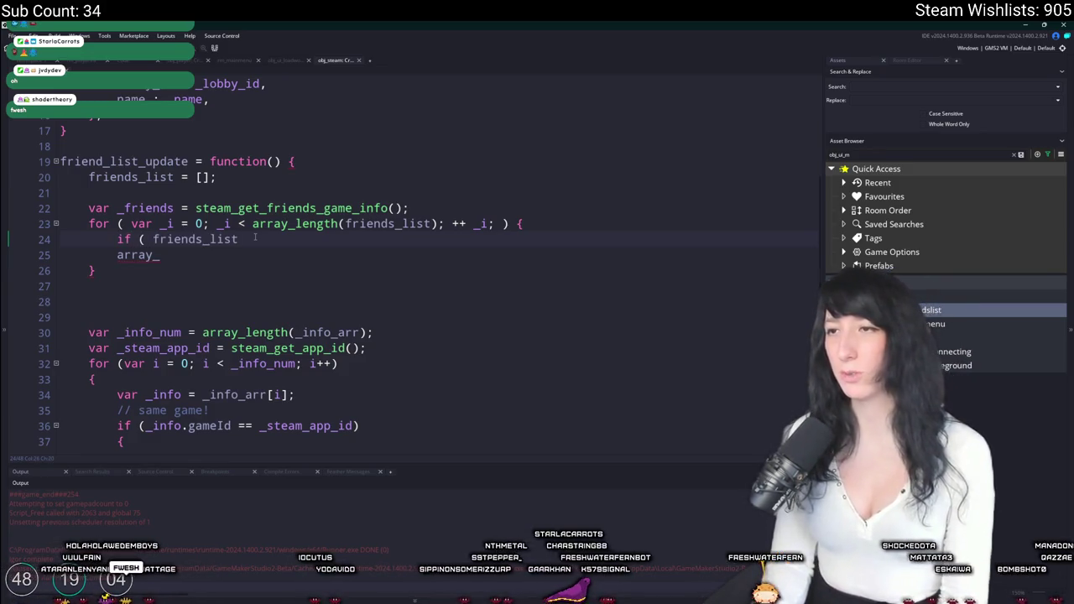
{"action": "type", "text": "[_i]."}
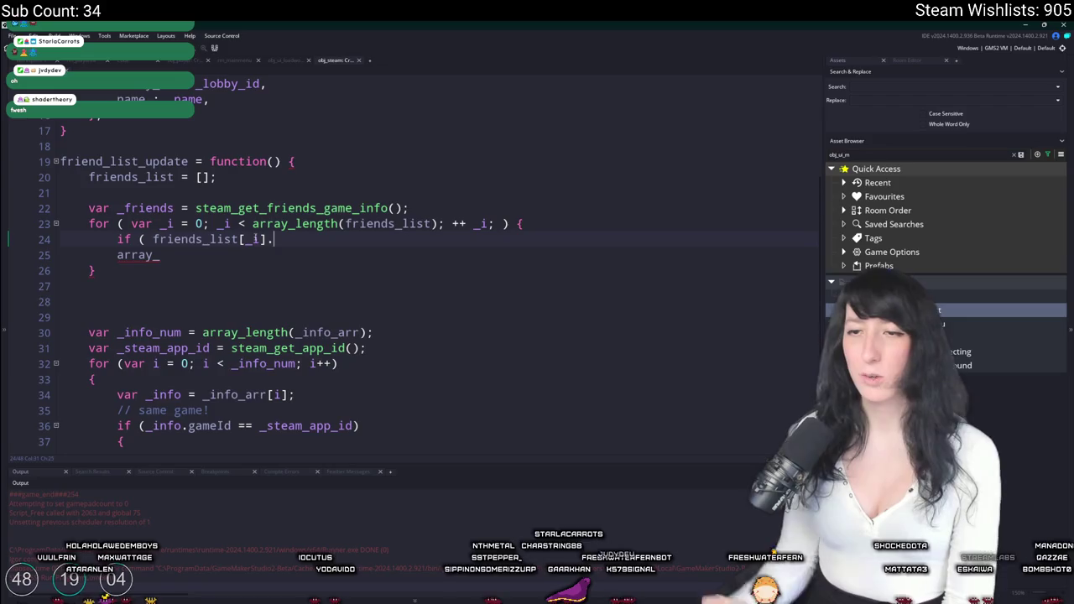
{"action": "scroll", "coordinate": [334, 188], "scroll_direction": "down", "scroll_amount": 3}
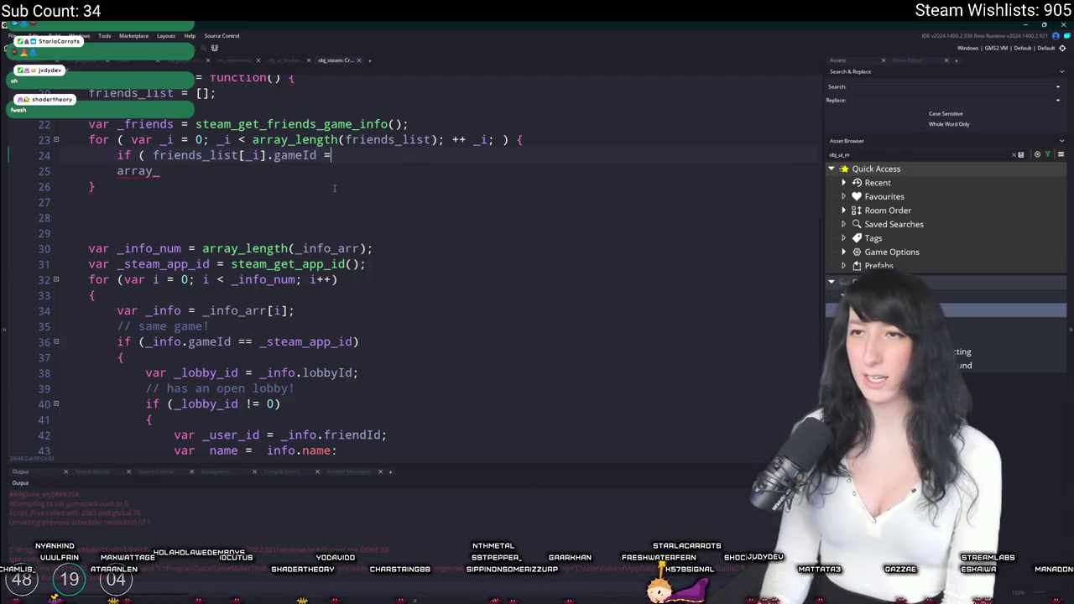
{"action": "type", "text": "= _steam_app_id"}
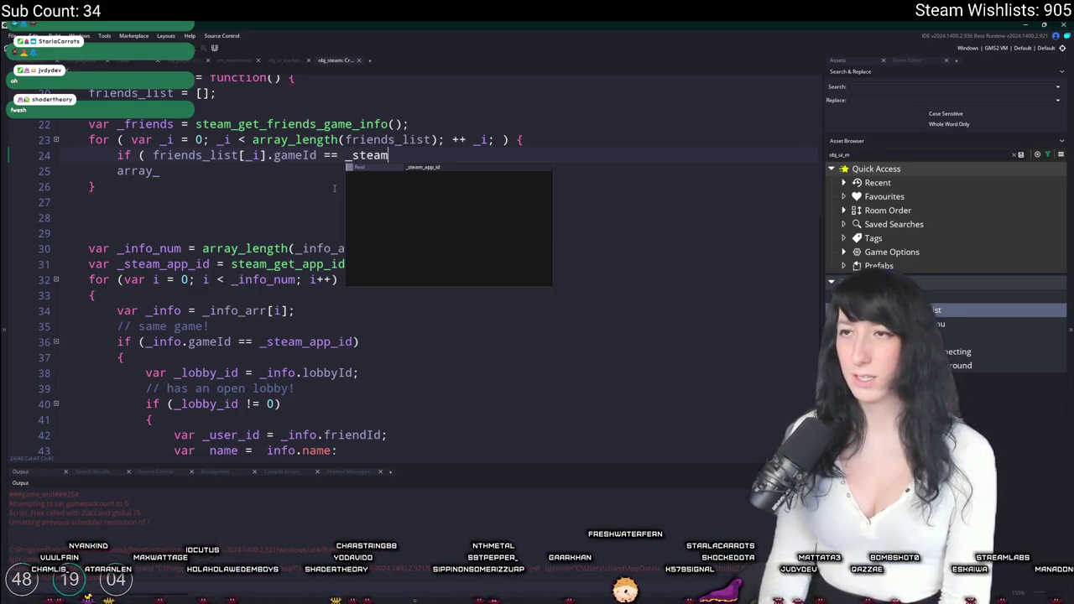
{"action": "scroll", "coordinate": [334, 188], "scroll_direction": "up", "scroll_amount": 6}
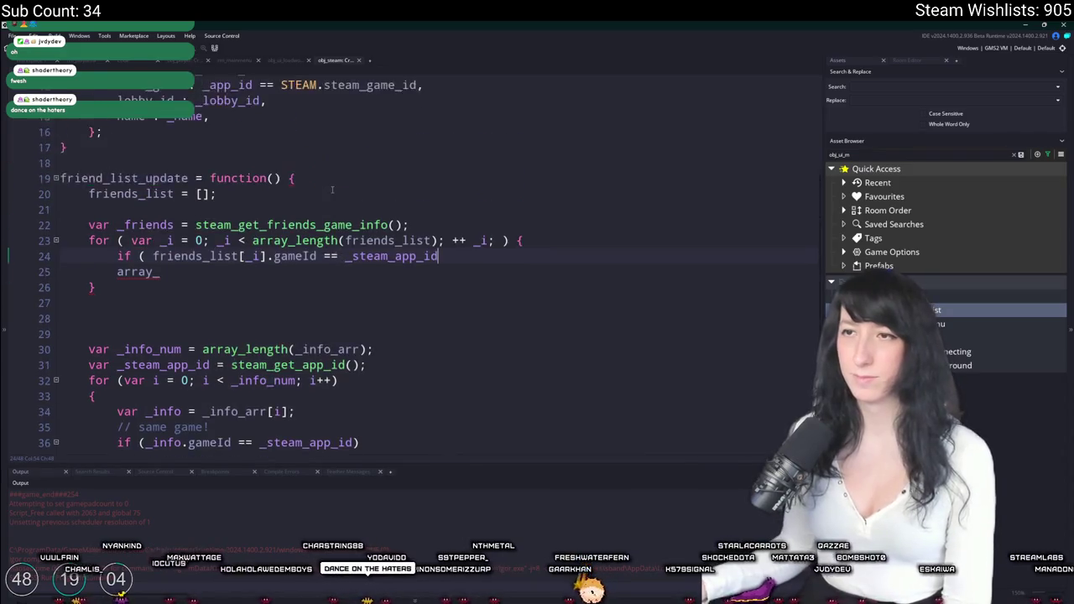
{"action": "scroll", "coordinate": [132, 136], "scroll_direction": "down", "scroll_amount": 2}
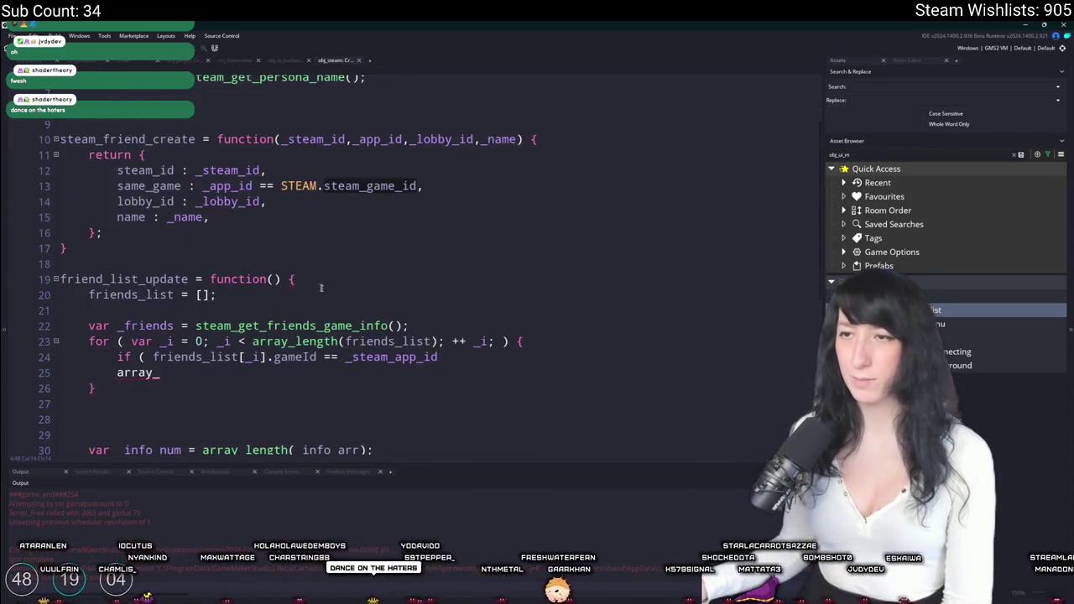
{"action": "double_click", "coordinate": [361, 356]}
{"action": "type", "text": "STEAM.steam_game_id"}
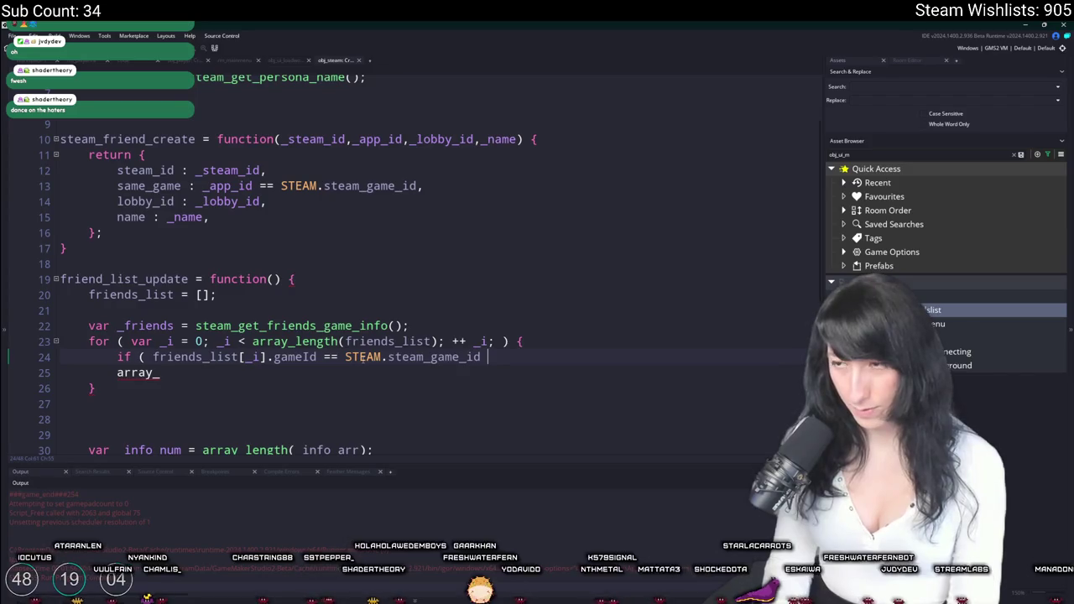
{"action": "type", "text": " &&"}
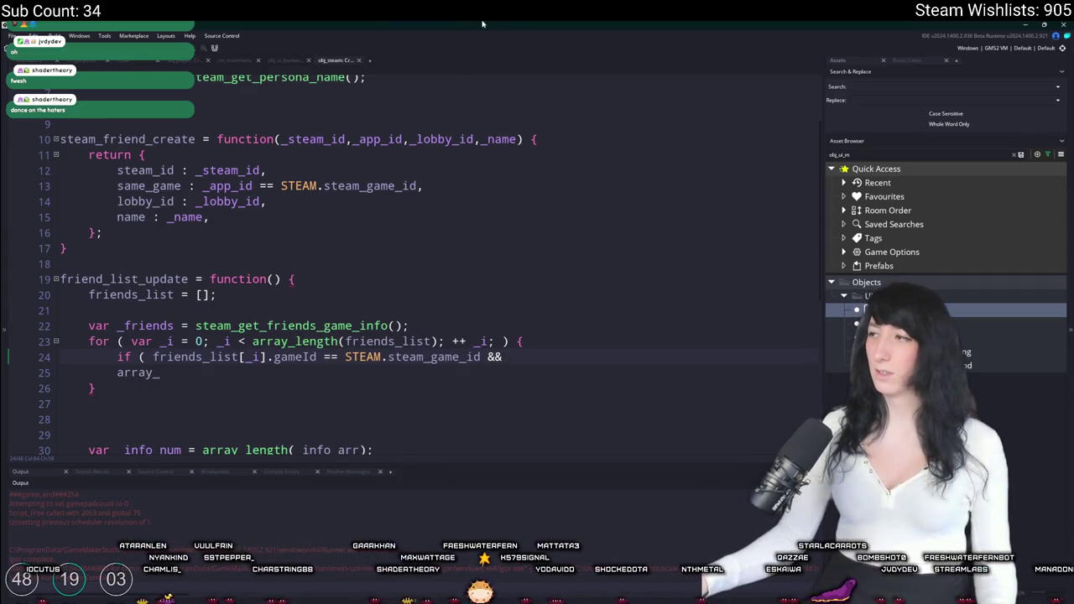
{"action": "scroll", "coordinate": [70, 254], "scroll_direction": "down", "scroll_amount": 1}
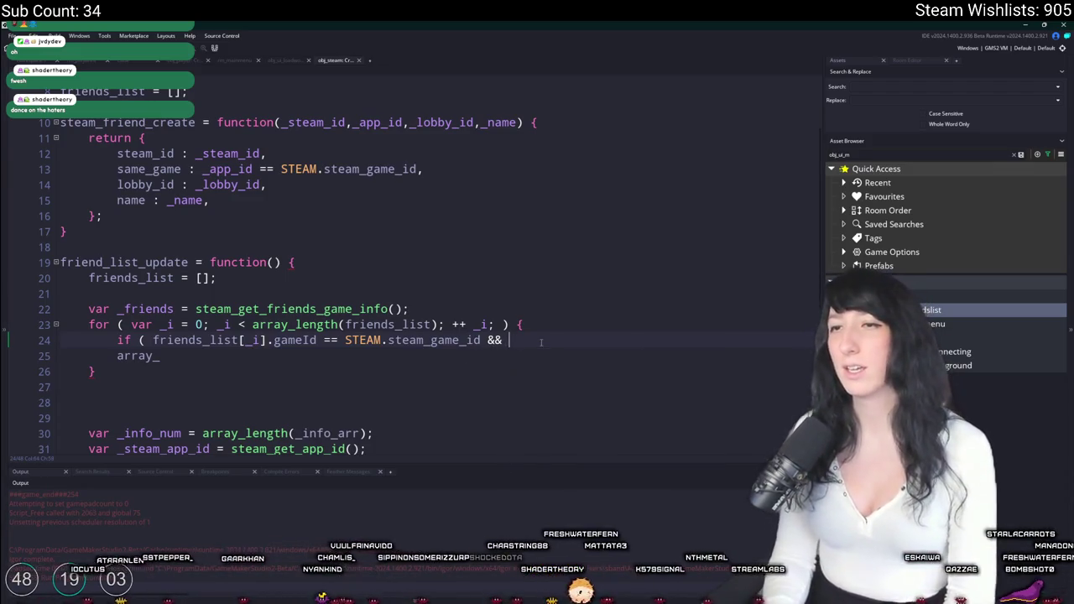
Insert steam_lobby_get_data into the condition and check how lobbyId is read below.
{"action": "type", "text": "steam_lobby_g"}
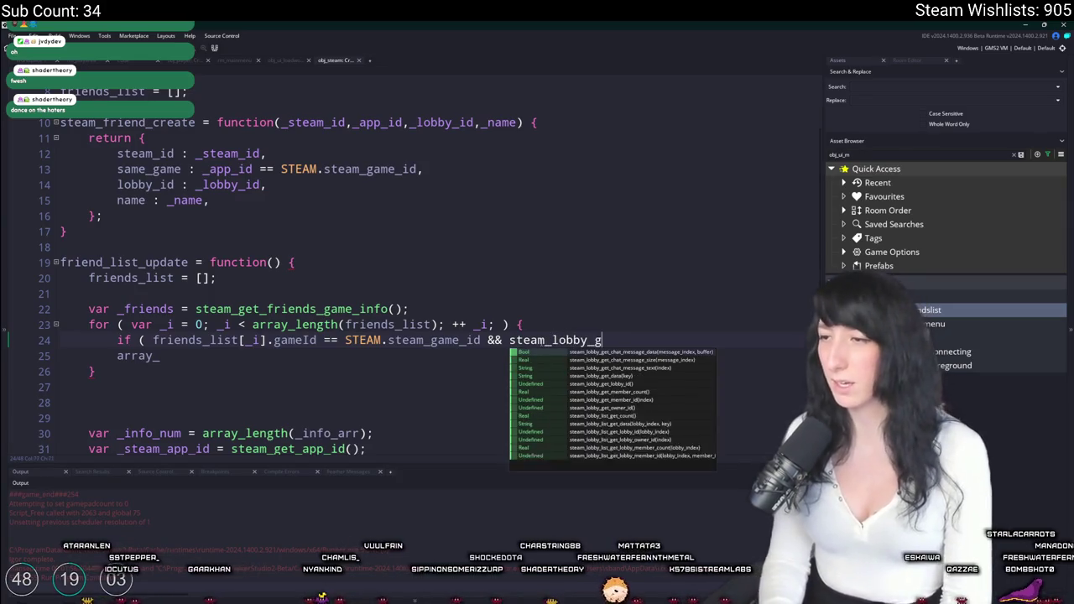
{"action": "type", "text": "et"}
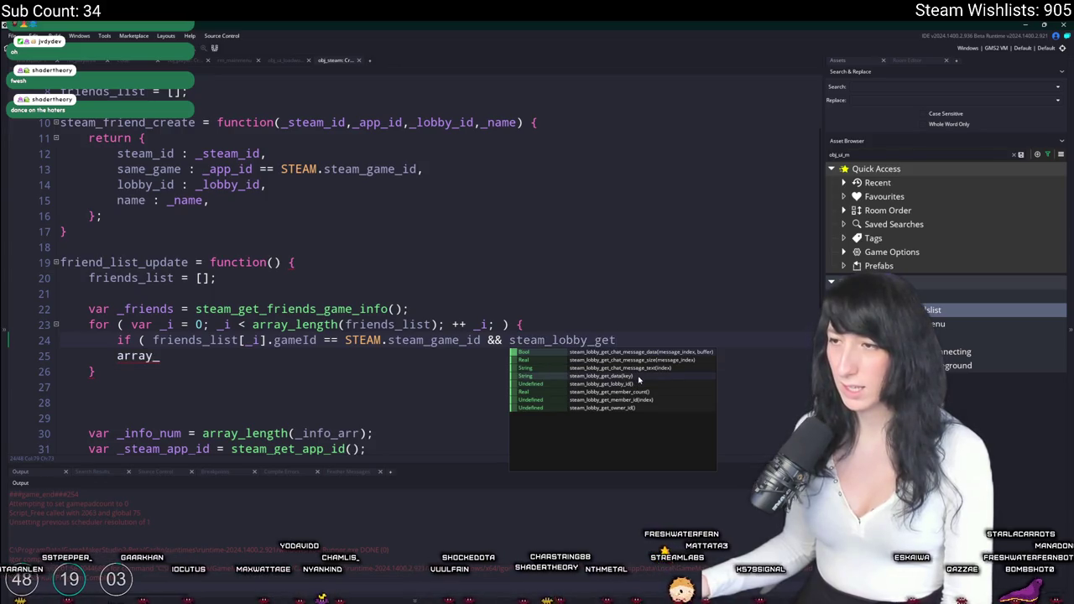
{"action": "left_click", "coordinate": [639, 376]}
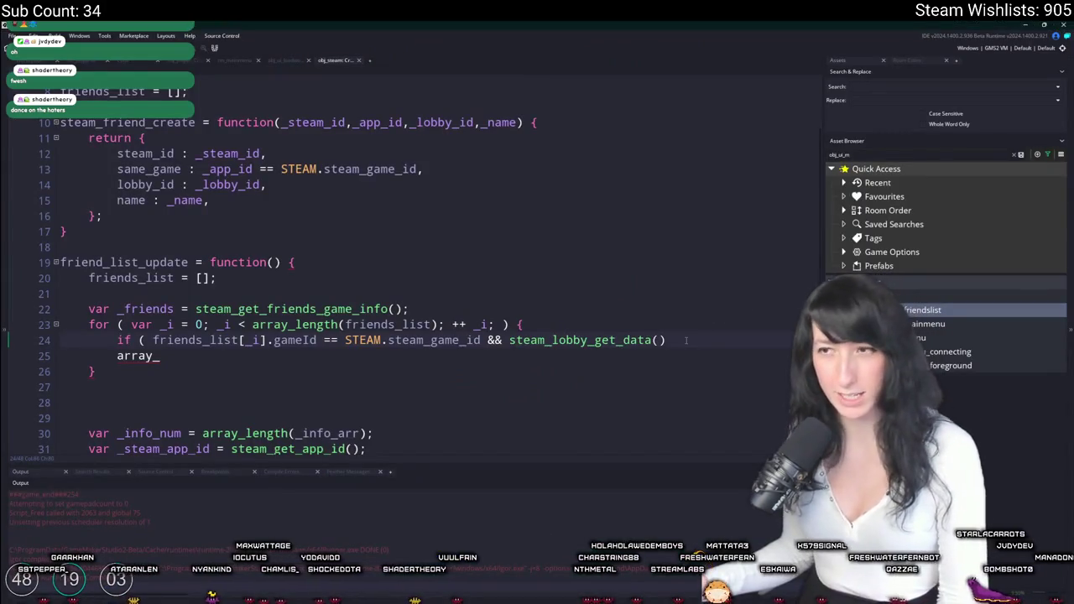
{"action": "scroll", "coordinate": [498, 125], "scroll_direction": "down", "scroll_amount": 4}
{"action": "scroll", "coordinate": [498, 125], "scroll_direction": "down", "scroll_amount": 2}
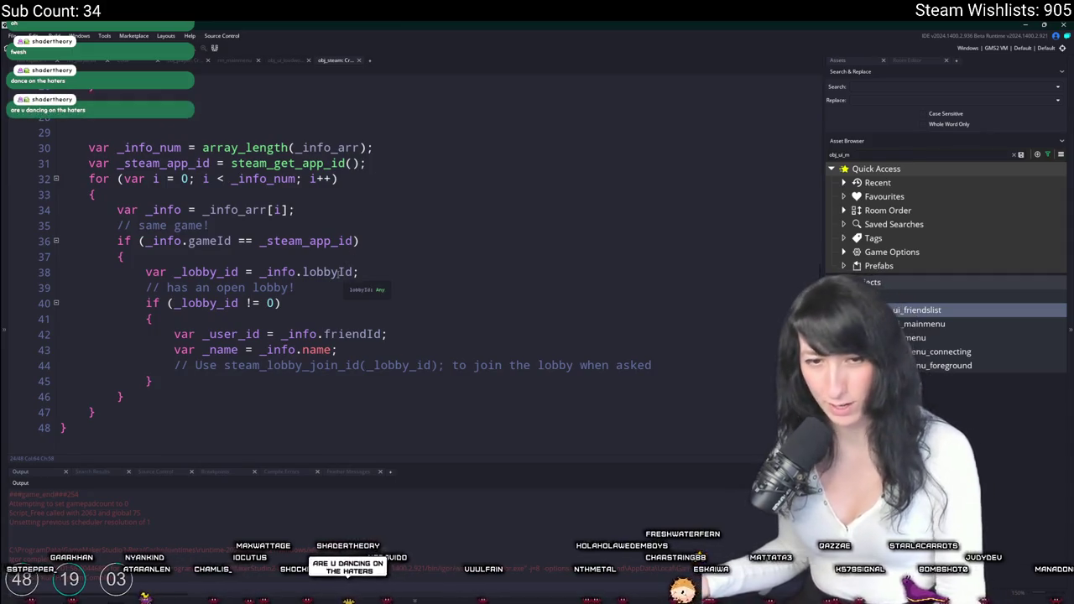
{"action": "left_click", "coordinate": [362, 271]}
{"action": "scroll", "coordinate": [495, 208], "scroll_direction": "up", "scroll_amount": 3}
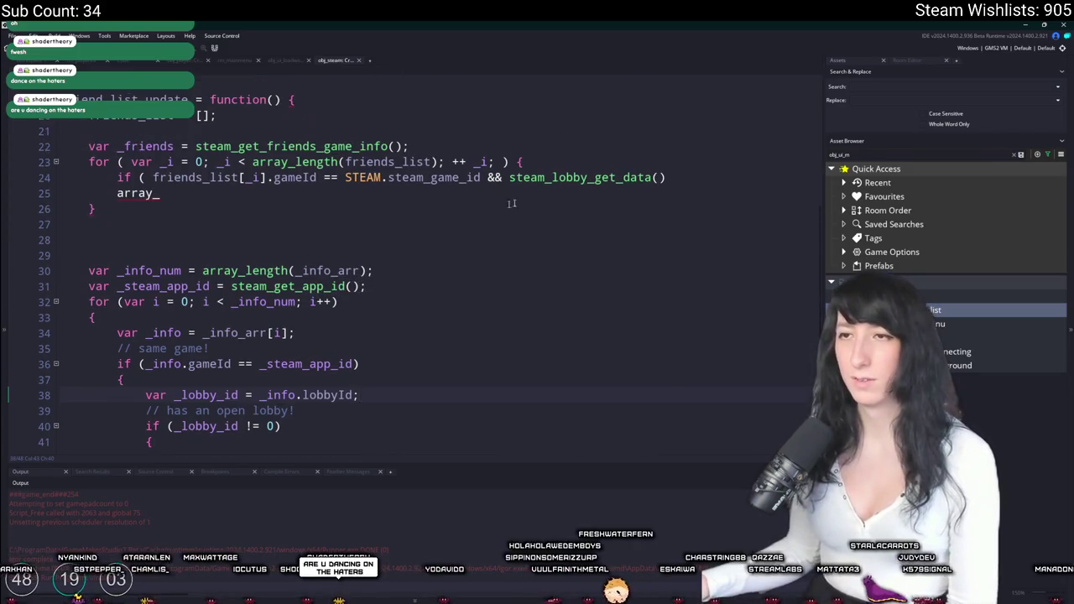
Replace the lobby data call with friends_list[_i].lobbyId != 0.
{"action": "left_click", "coordinate": [667, 177]}
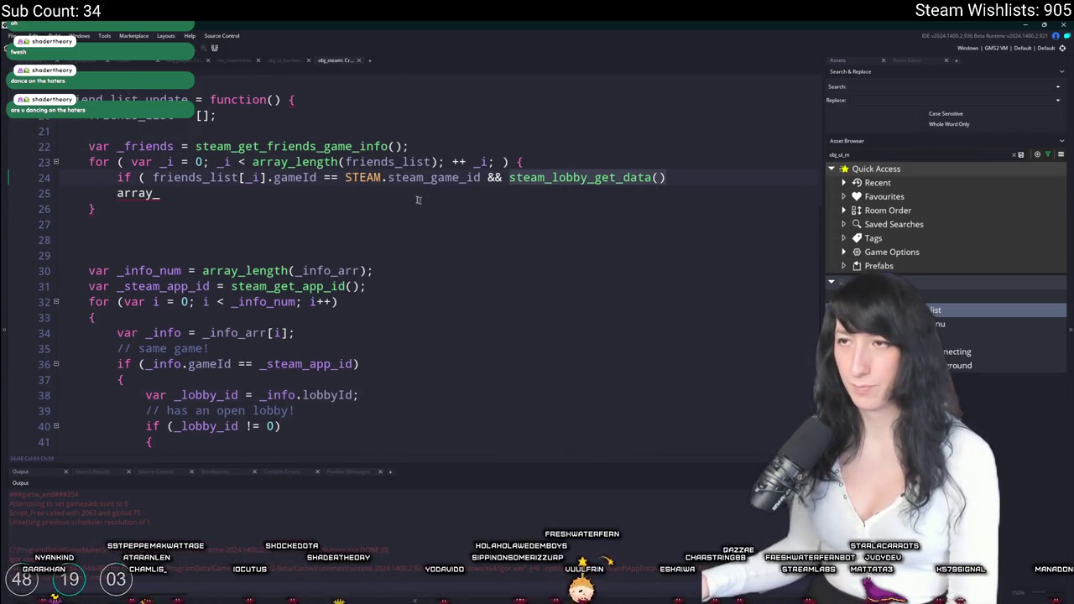
{"action": "left_click_drag", "start_coordinate": [317, 177], "coordinate": [153, 177]}
{"action": "key", "text": "ctrl+c"}
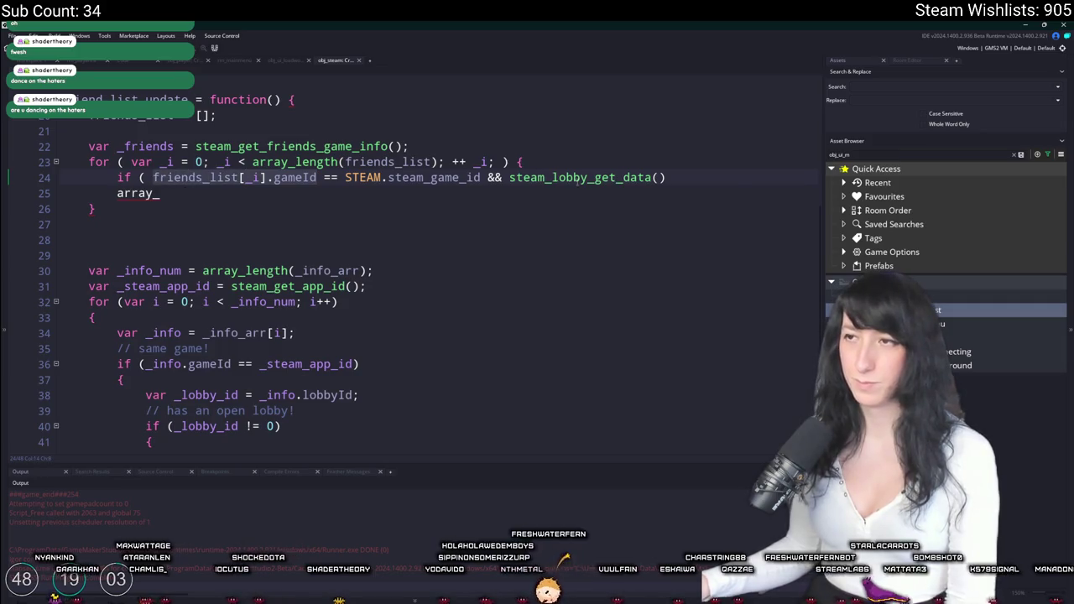
{"action": "left_click", "coordinate": [587, 177]}
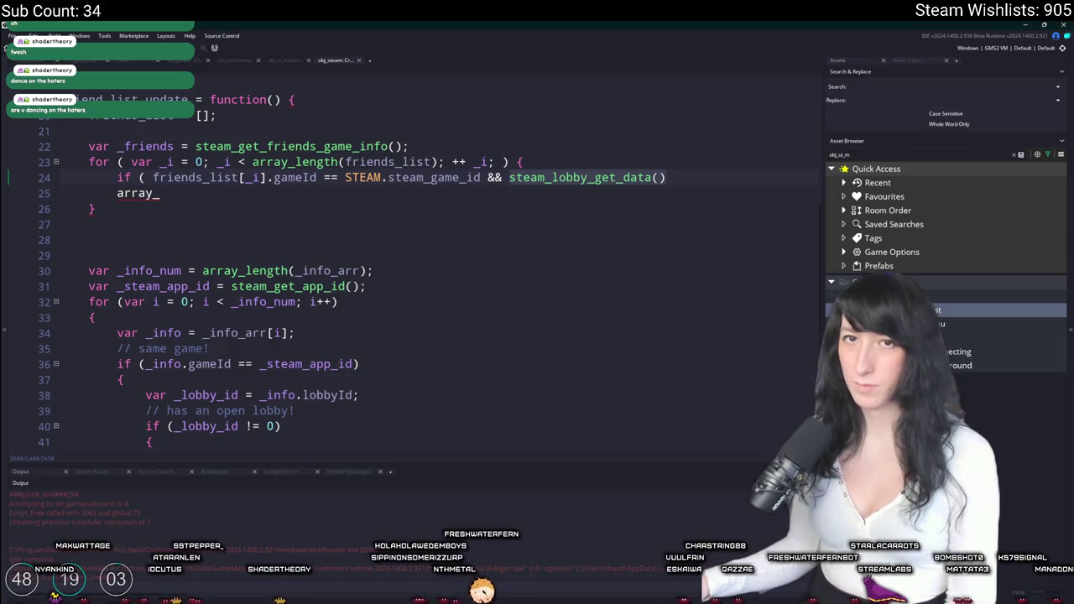
{"action": "key", "text": "ctrl+v"}
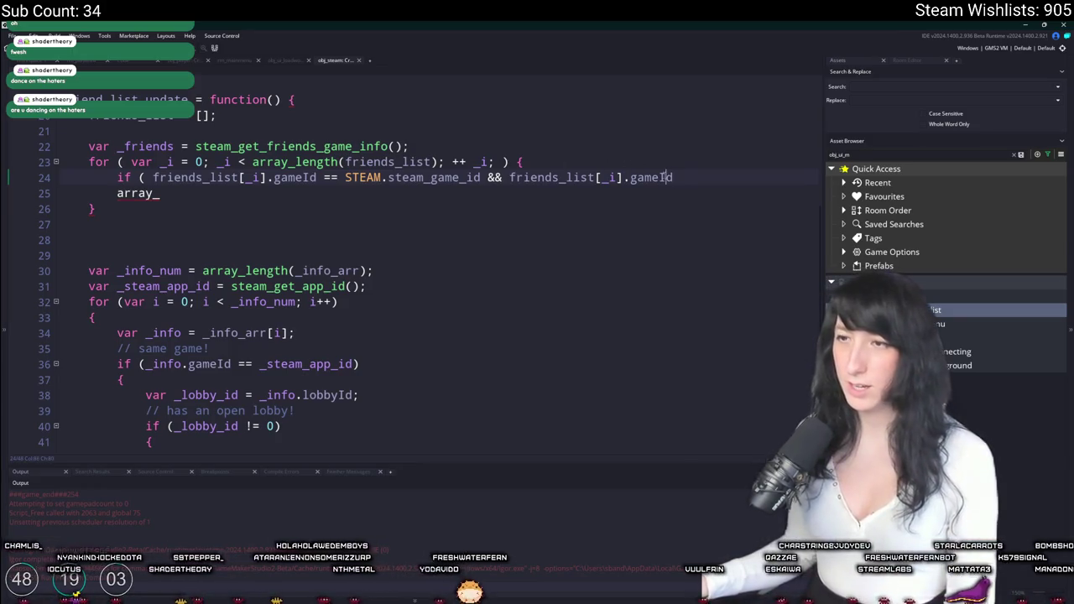
{"action": "scroll", "coordinate": [664, 177], "scroll_direction": "down", "scroll_amount": 3}
{"action": "key", "text": "BackSpace"}
{"action": "key", "text": "BackSpace"}
{"action": "key", "text": "BackSpace"}
{"action": "type", "text": "lobbyId != 0"}
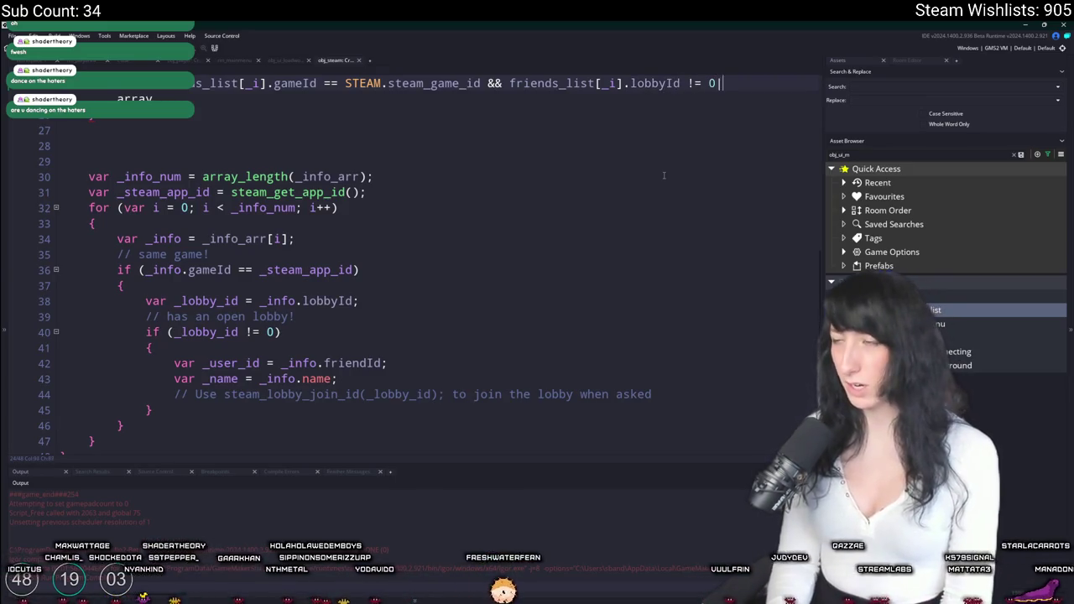
{"action": "scroll", "coordinate": [664, 175], "scroll_direction": "up", "scroll_amount": 2}
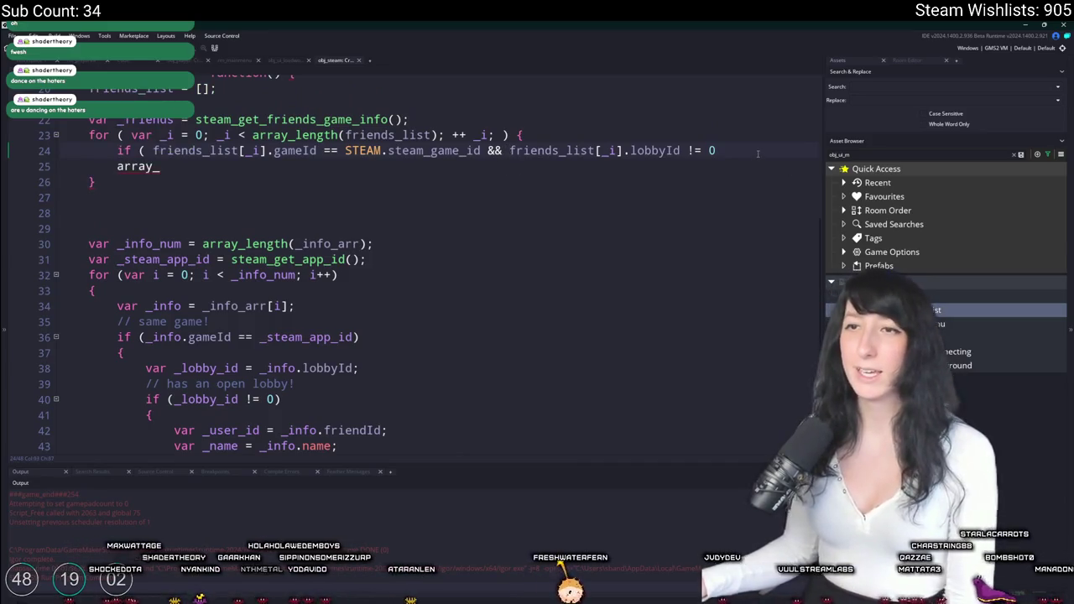
Close the condition with ) {, drop the leftover array_ line, and begin array_sort(friends_list, inside.
{"action": "type", "text": " ) {"}
{"action": "key", "text": "Return"}
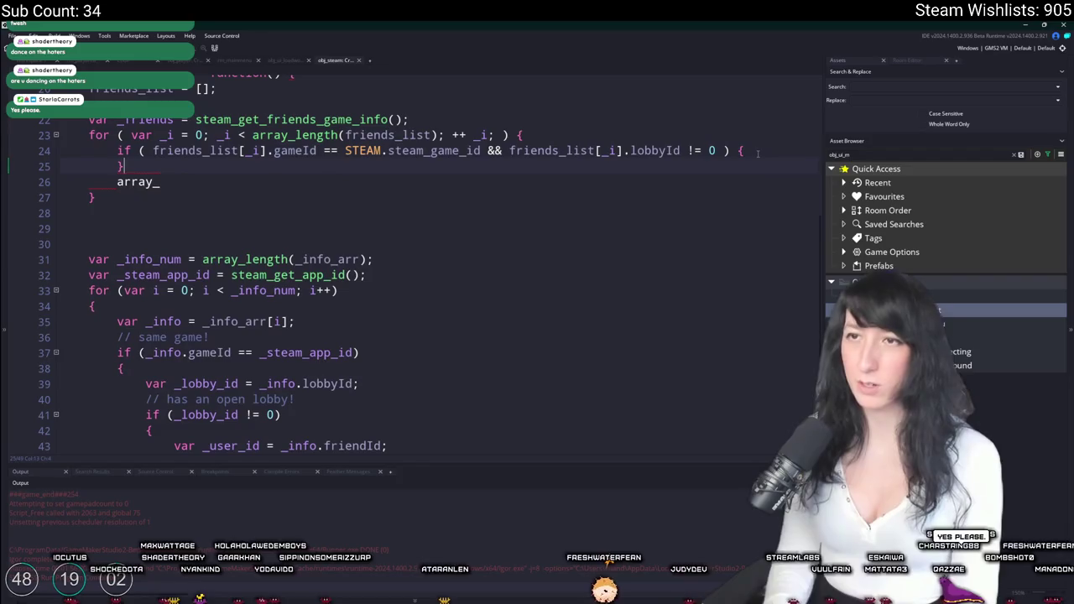
{"action": "key", "text": "BackSpace"}
{"action": "key", "text": "BackSpace"}
{"action": "key", "text": "BackSpace"}
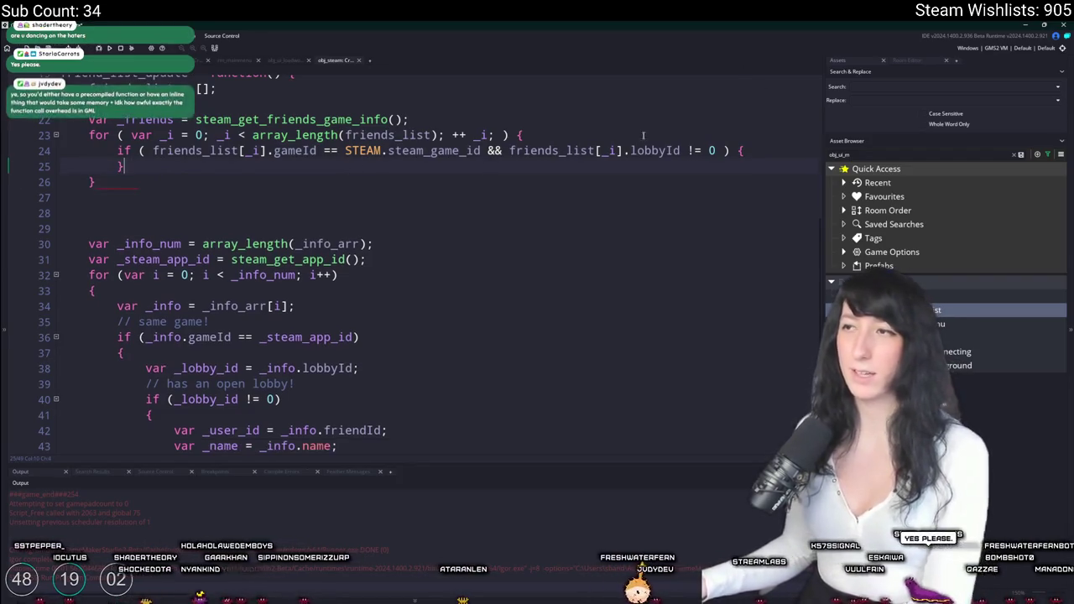
{"action": "left_click", "coordinate": [755, 148]}
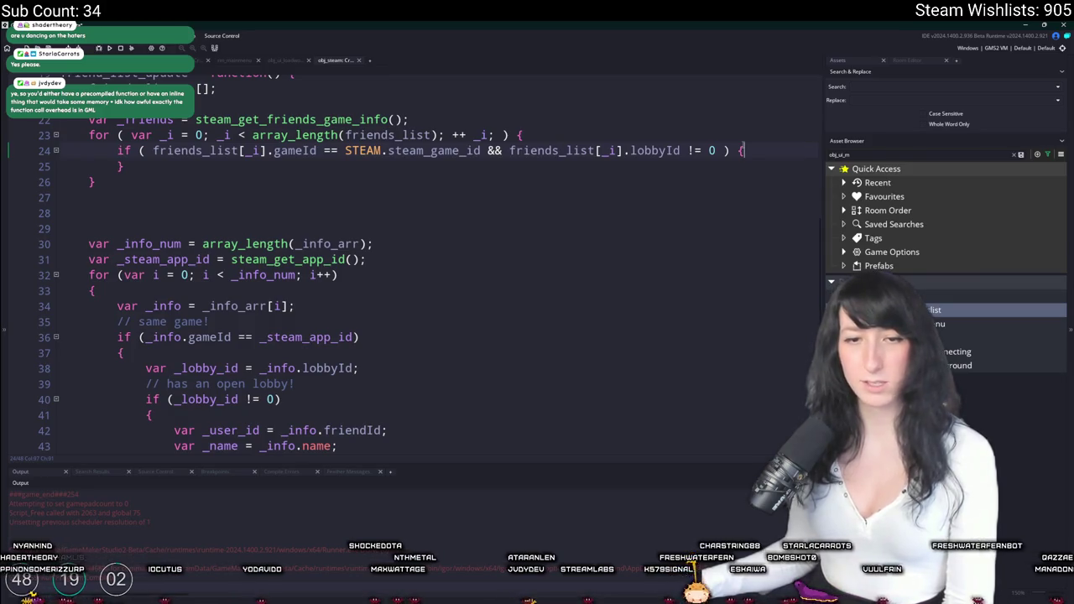
{"action": "key", "text": "Return"}
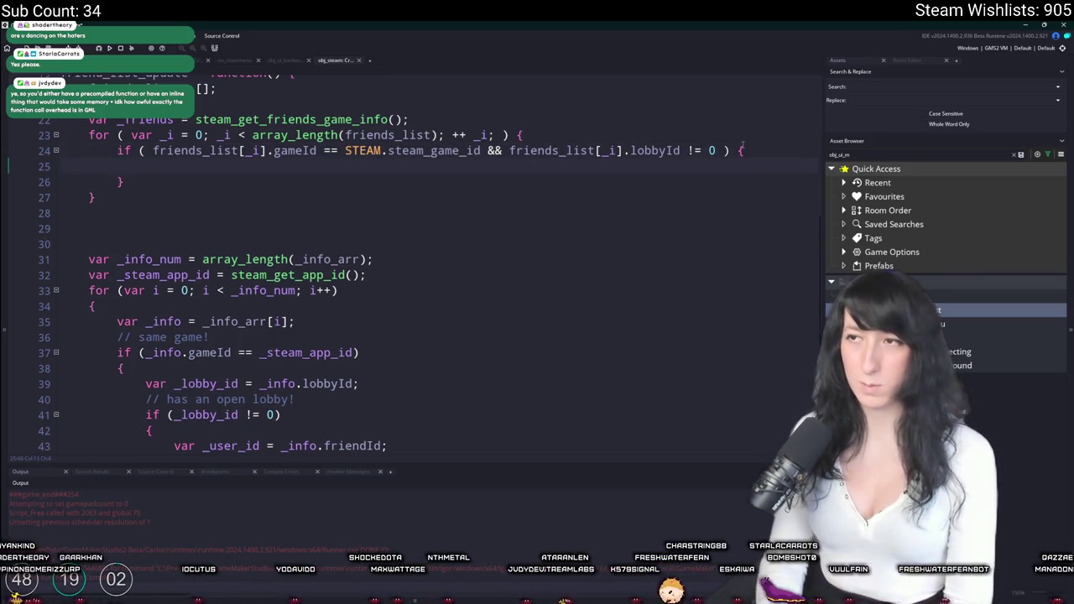
{"action": "type", "text": "uru"}
{"action": "key", "text": "BackSpace"}
{"action": "key", "text": "BackSpace"}
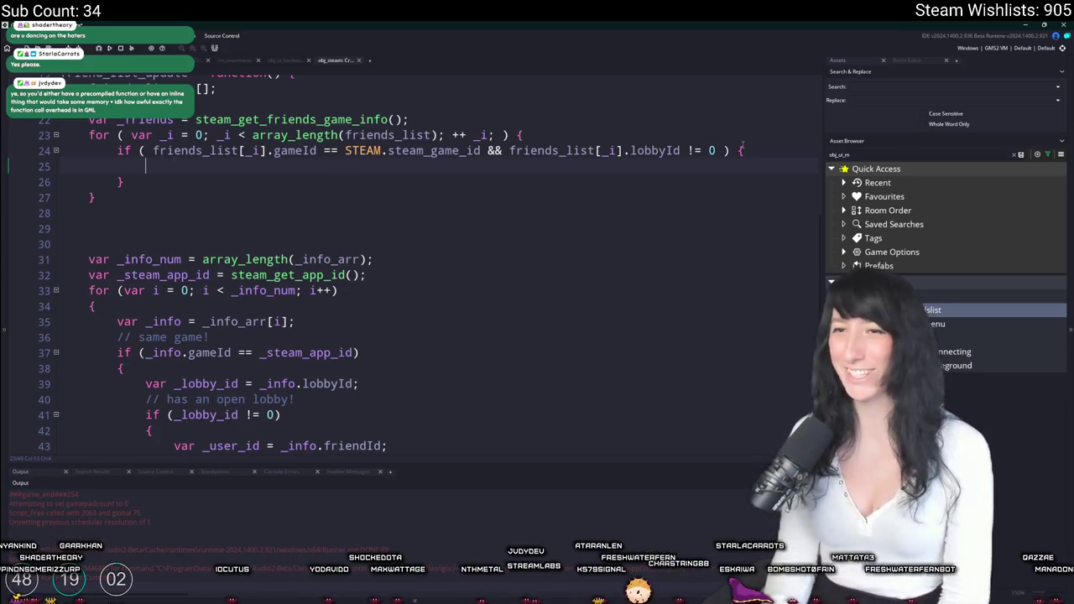
{"action": "type", "text": "array_sro"}
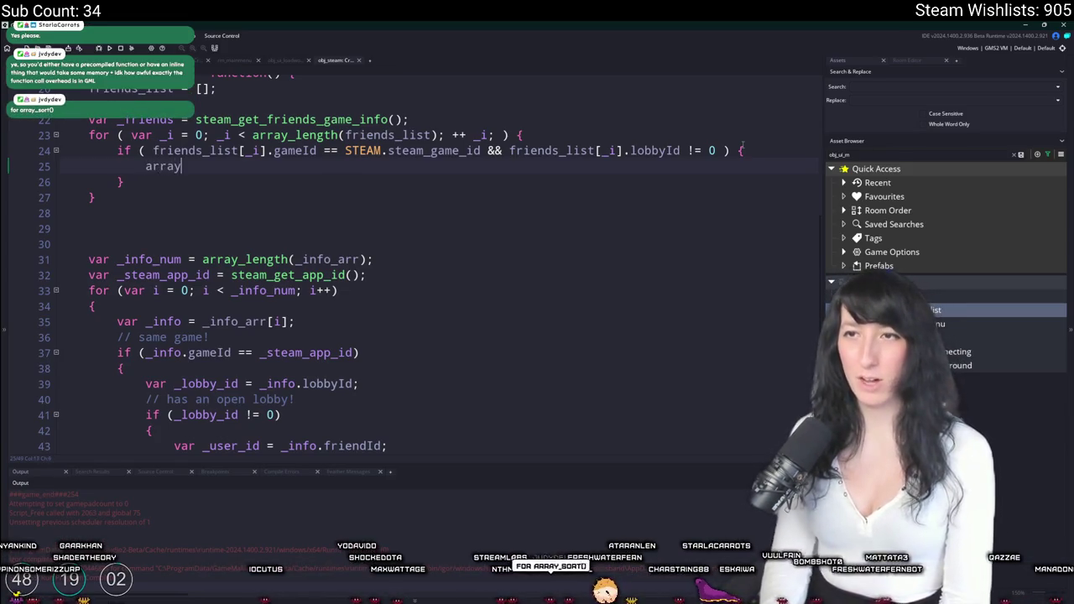
{"action": "key", "text": "BackSpace"}
{"action": "key", "text": "BackSpace"}
{"action": "type", "text": "ort(f"}
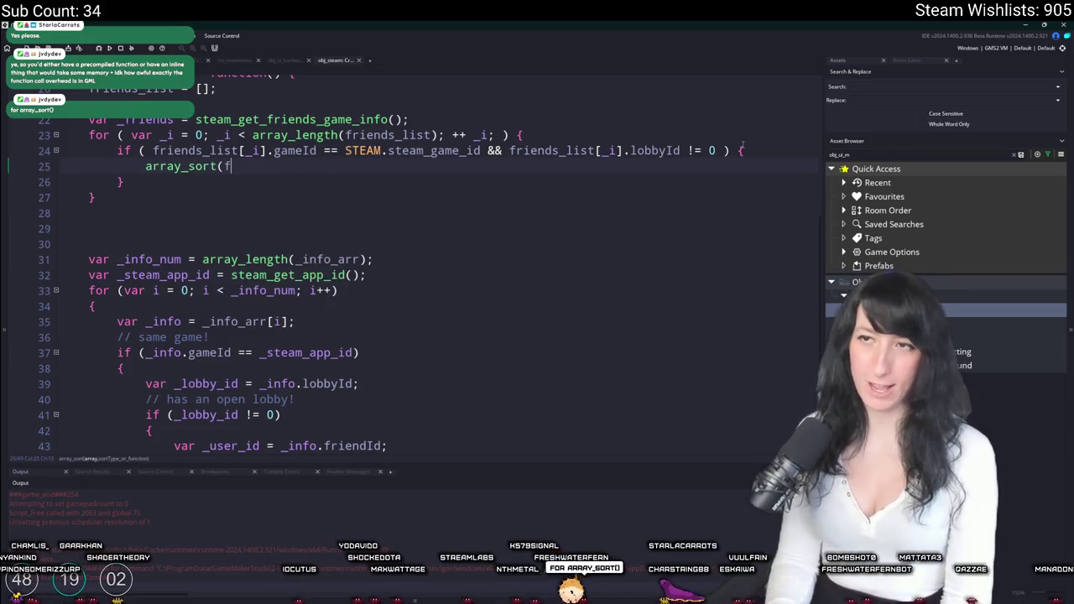
{"action": "type", "text": "riends_list,"}
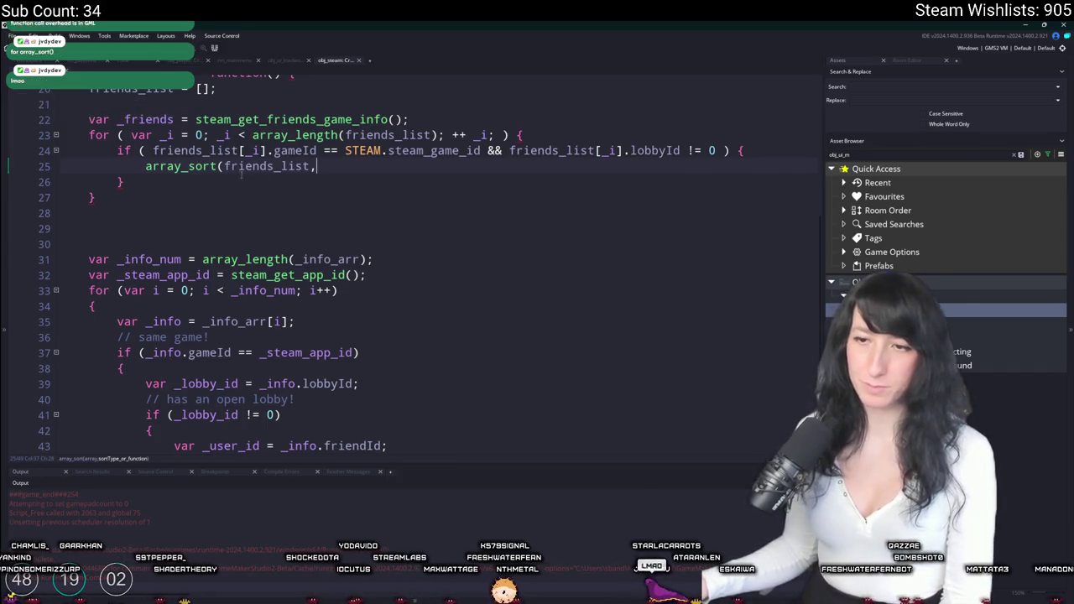
{"action": "middle_click", "coordinate": [194, 162]}
{"action": "scroll", "coordinate": [276, 337], "scroll_direction": "down", "scroll_amount": 10}
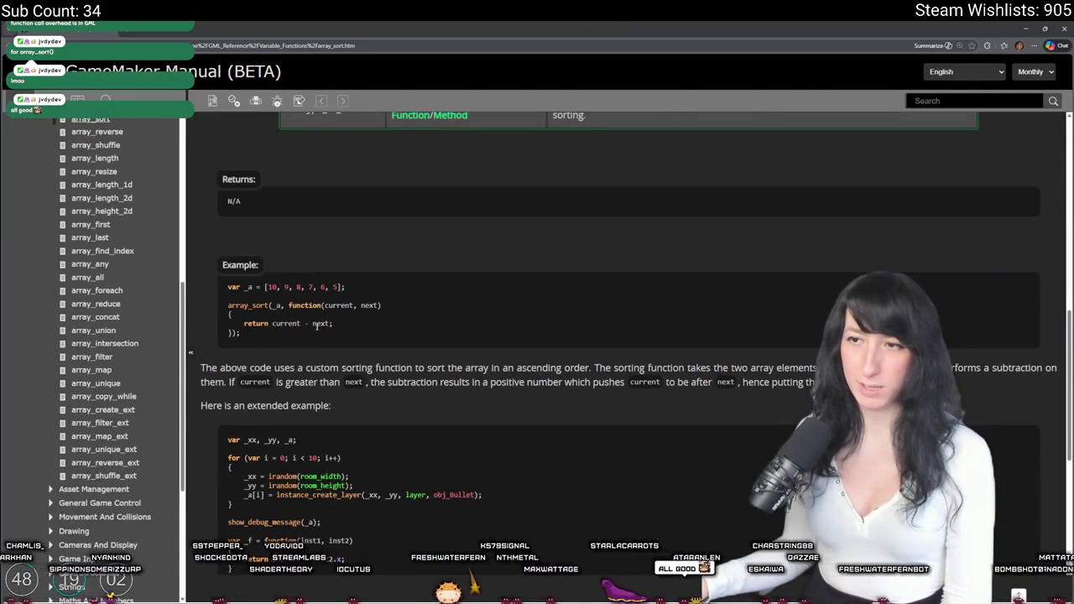
{"action": "left_click_drag", "start_coordinate": [334, 325], "coordinate": [254, 325]}
{"action": "double_click", "coordinate": [339, 305]}
{"action": "left_click", "coordinate": [354, 305]}
{"action": "scroll", "coordinate": [357, 277], "scroll_direction": "down", "scroll_amount": 1}
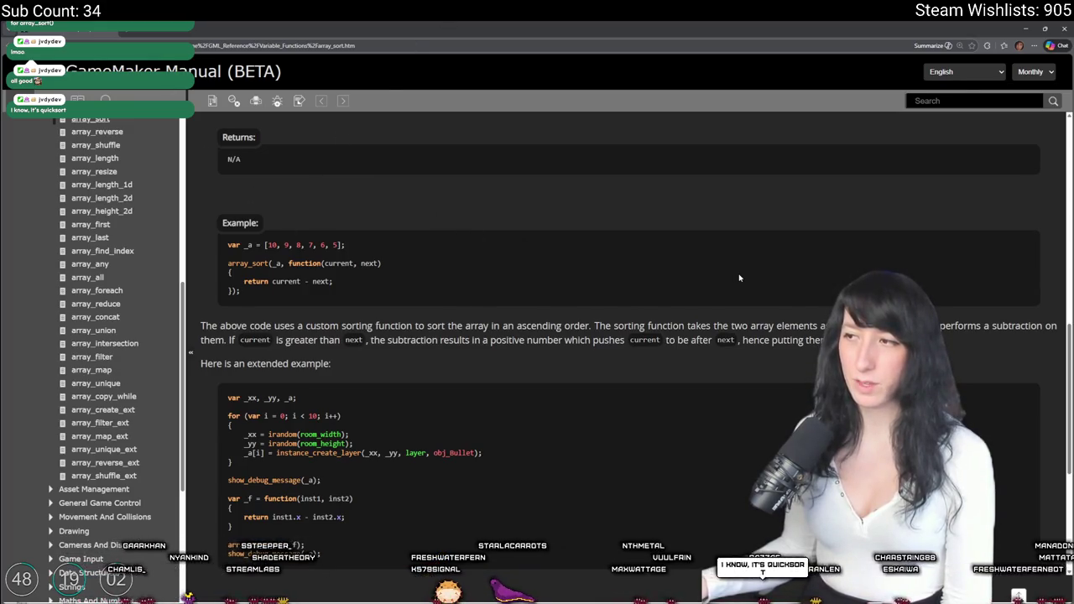
{"action": "scroll", "coordinate": [692, 264], "scroll_direction": "up", "scroll_amount": 1}
{"action": "scroll", "coordinate": [679, 266], "scroll_direction": "up", "scroll_amount": 3}
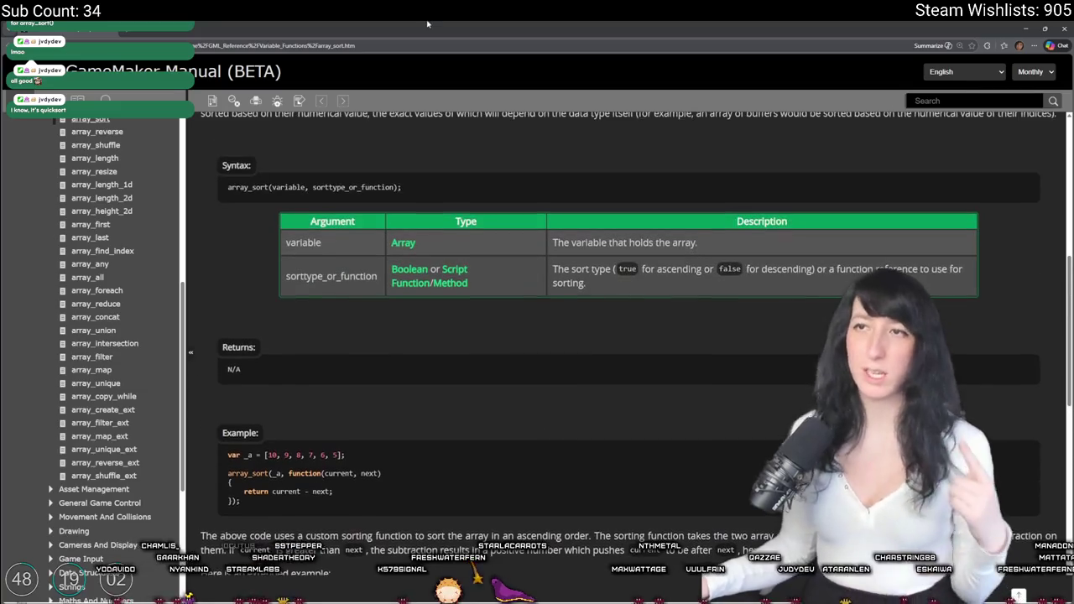
{"action": "scroll", "coordinate": [361, 251], "scroll_direction": "up", "scroll_amount": 3}
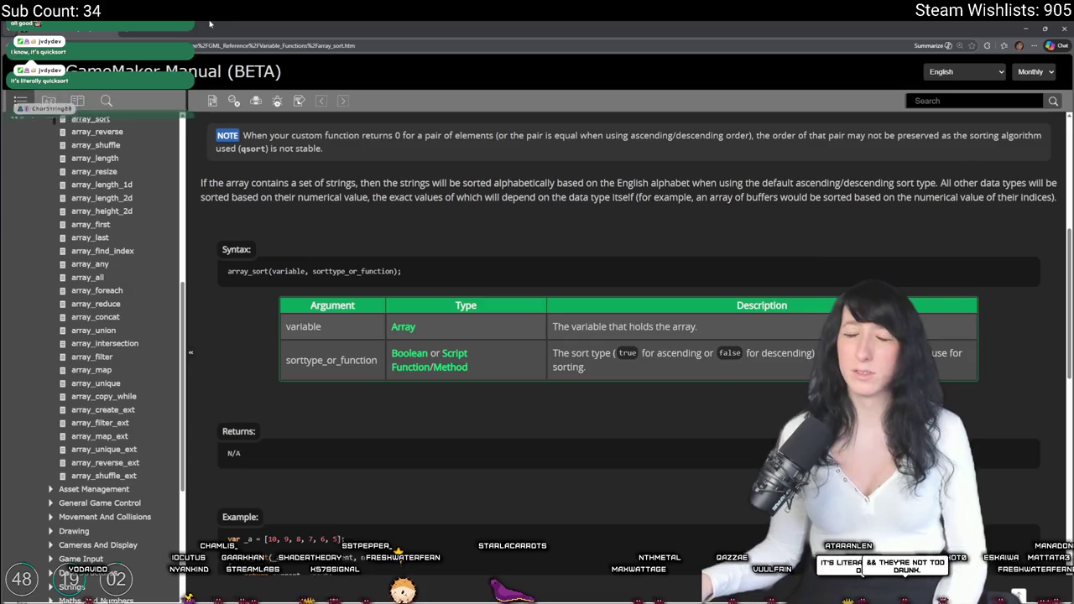
{"action": "key", "text": "alt+Tab"}
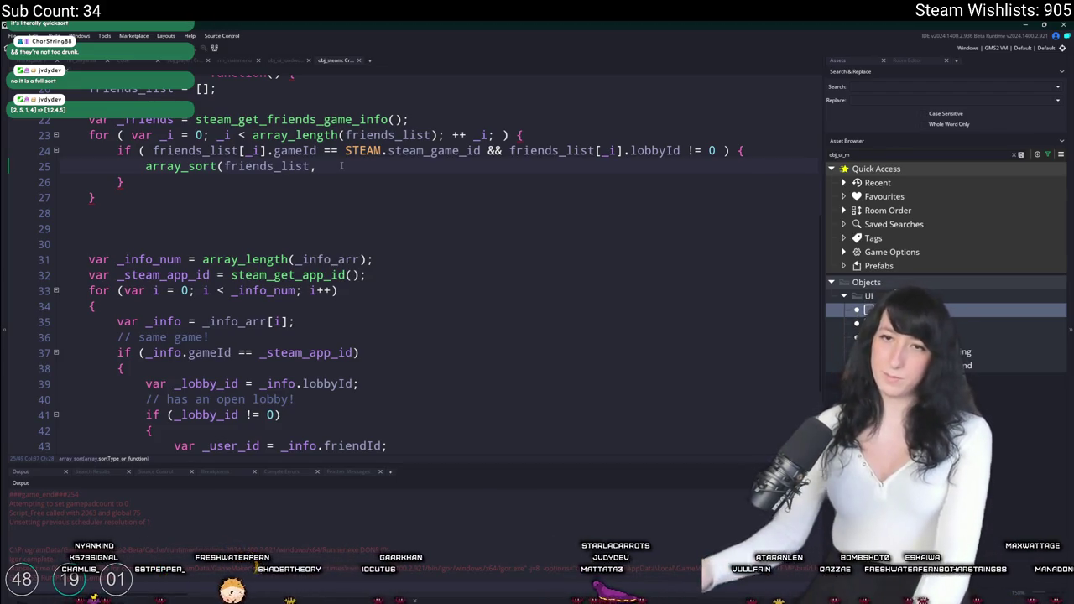
{"action": "scroll", "coordinate": [319, 100], "scroll_direction": "up", "scroll_amount": 1}
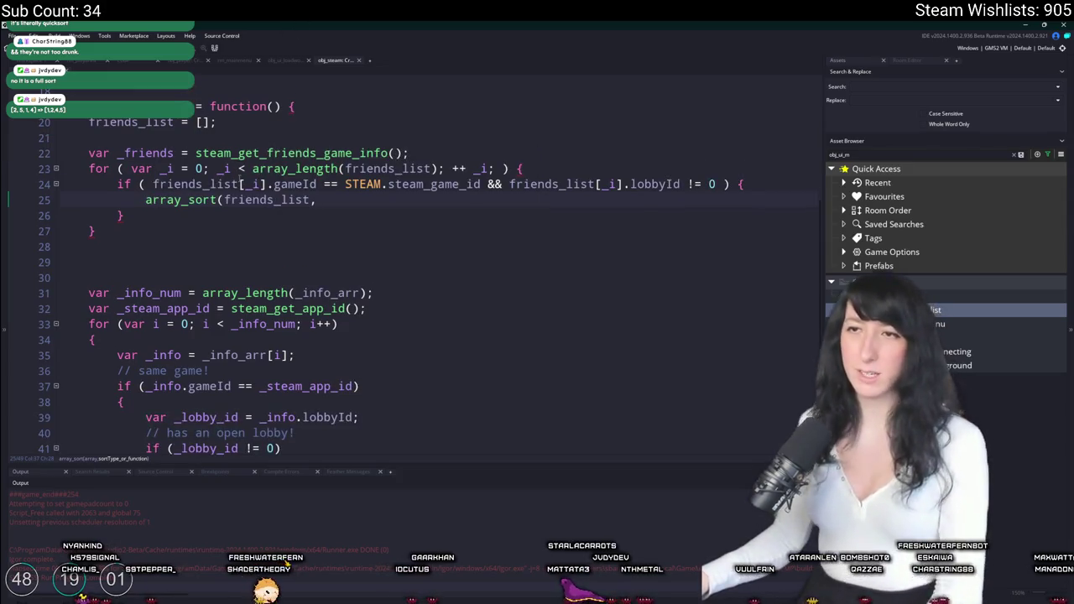
{"action": "left_click_drag", "start_coordinate": [266, 184], "coordinate": [152, 184]}
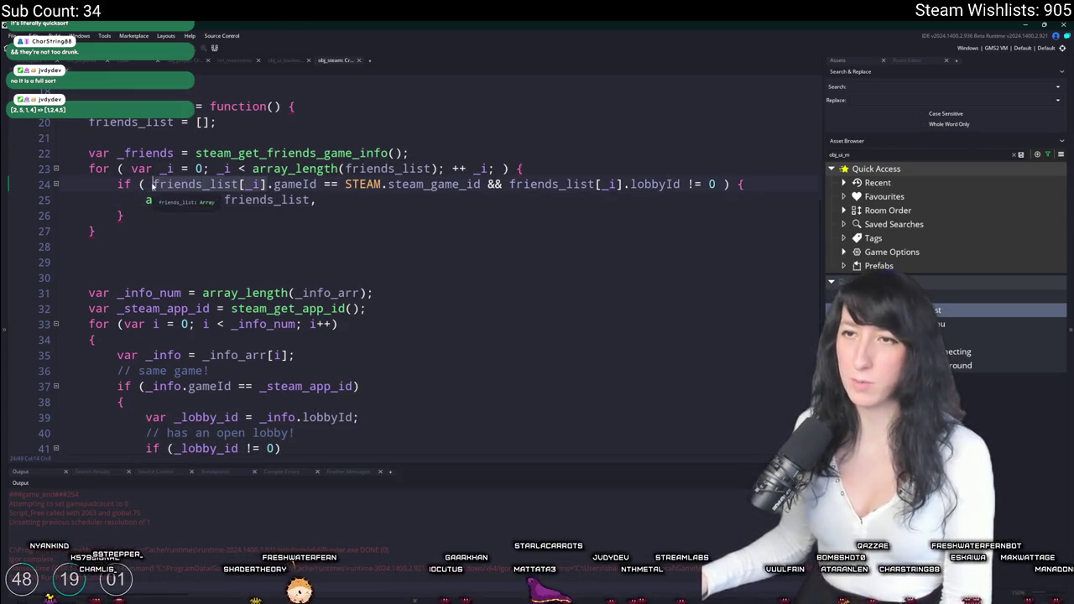
{"action": "scroll", "coordinate": [189, 211], "scroll_direction": "up", "scroll_amount": 1}
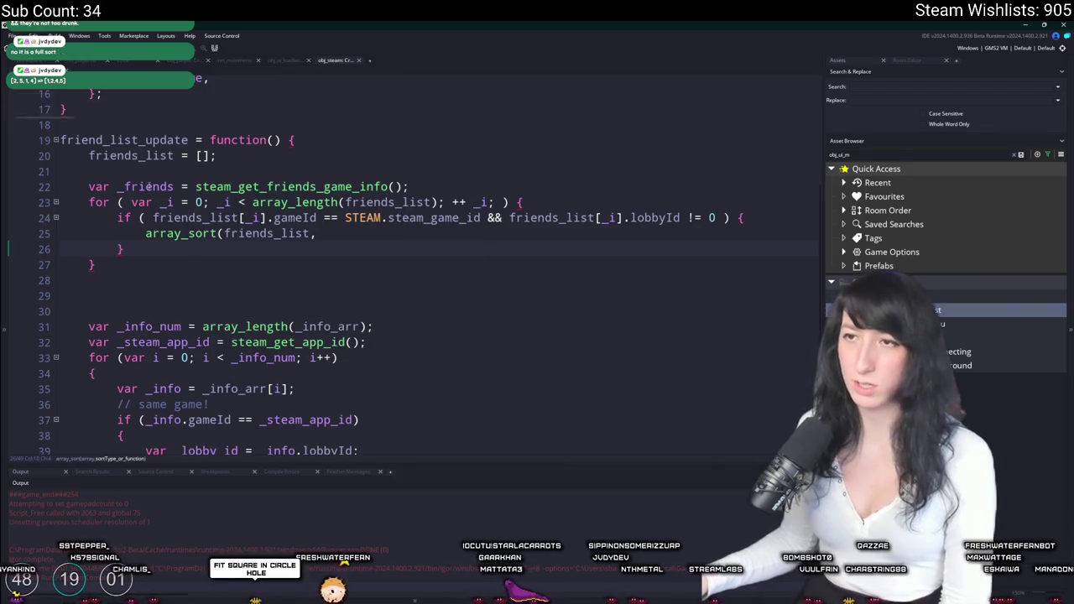
{"action": "double_click", "coordinate": [147, 186]}
{"action": "scroll", "coordinate": [201, 287], "scroll_direction": "up", "scroll_amount": 1}
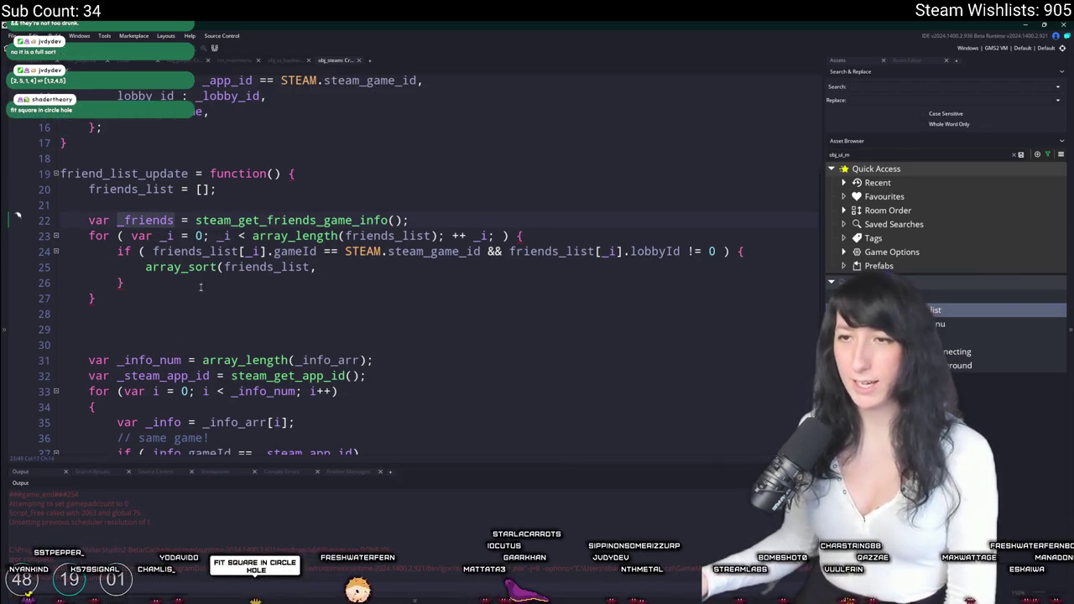
{"action": "left_click", "coordinate": [351, 270]}
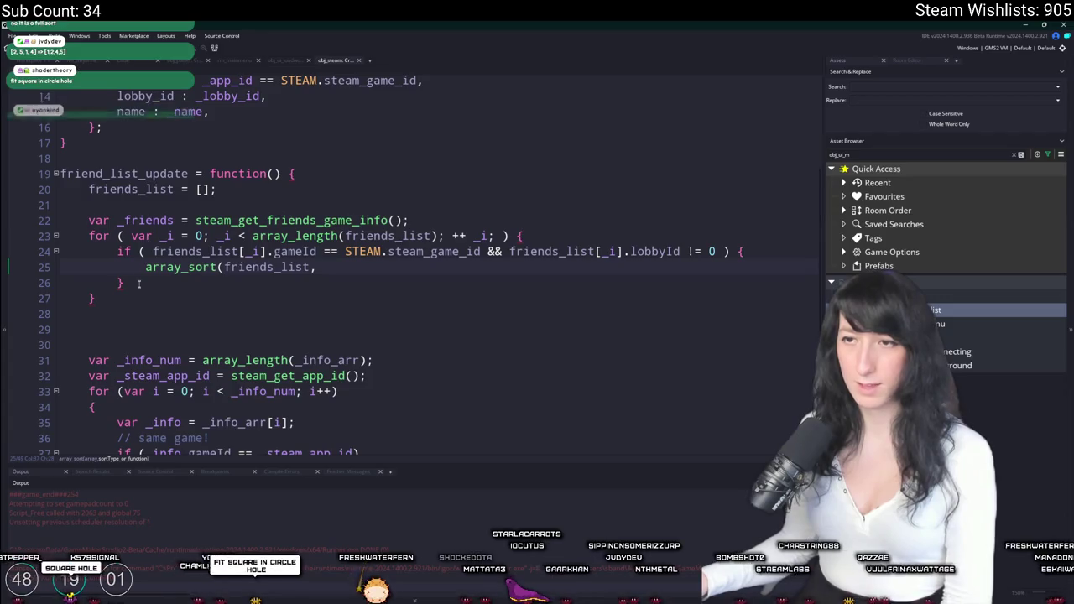
{"action": "scroll", "coordinate": [135, 200], "scroll_direction": "down", "scroll_amount": 5}
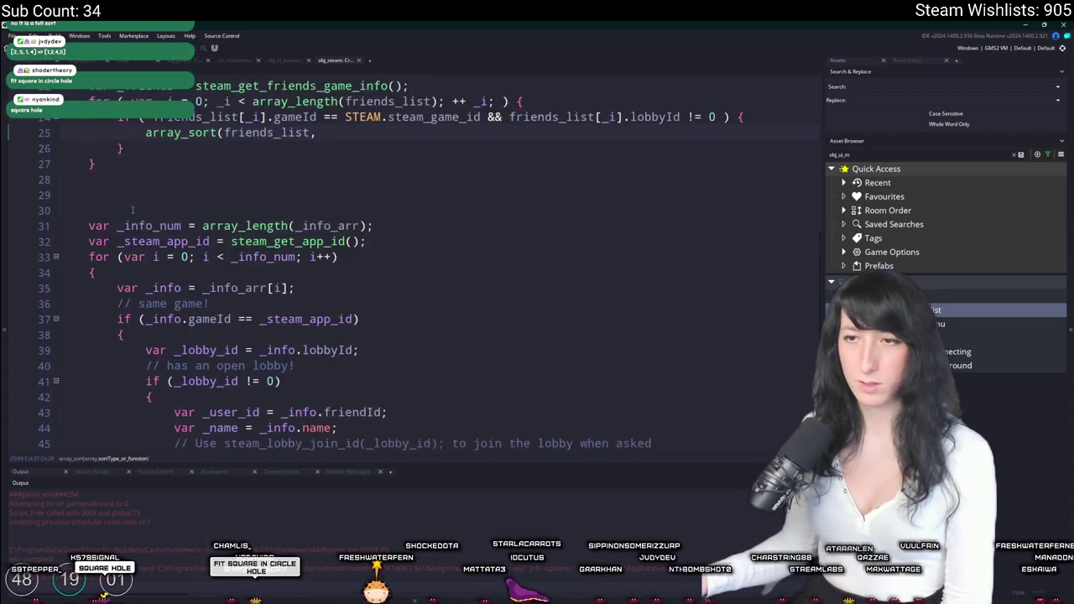
{"action": "scroll", "coordinate": [275, 199], "scroll_direction": "up", "scroll_amount": 2}
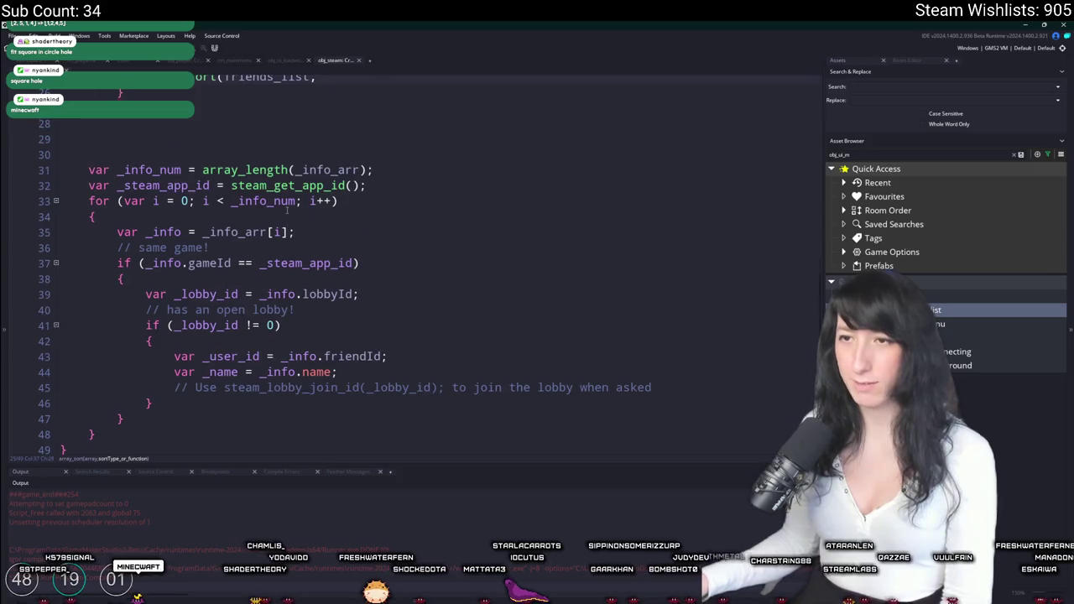
{"action": "double_click", "coordinate": [313, 326]}
{"action": "scroll", "coordinate": [319, 318], "scroll_direction": "up", "scroll_amount": 4}
{"action": "scroll", "coordinate": [322, 313], "scroll_direction": "up", "scroll_amount": 2}
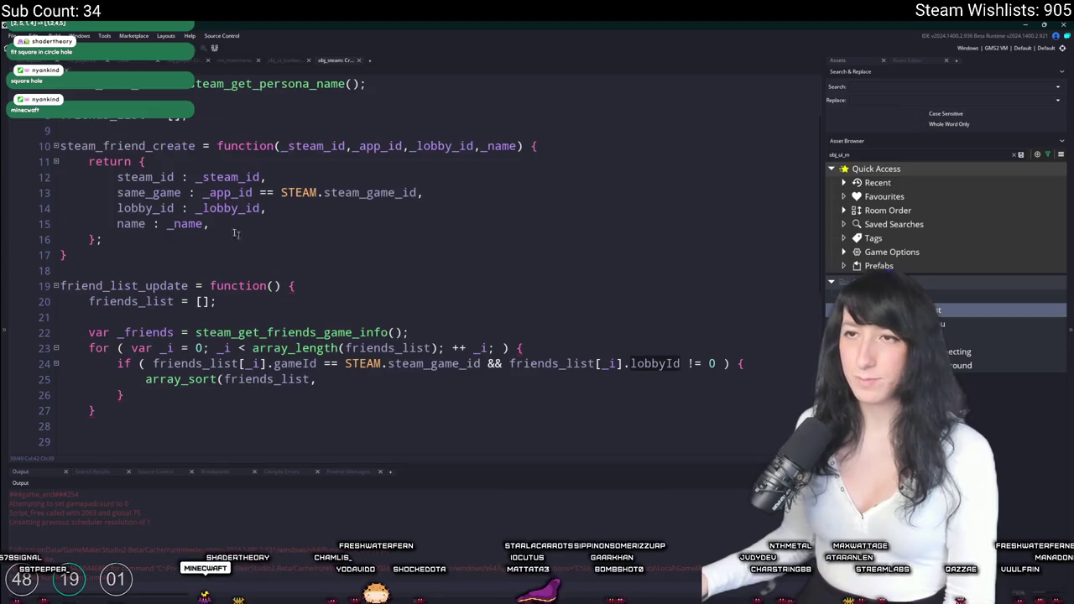
{"action": "double_click", "coordinate": [226, 193]}
{"action": "scroll", "coordinate": [134, 147], "scroll_direction": "down", "scroll_amount": 2}
{"action": "scroll", "coordinate": [136, 172], "scroll_direction": "up", "scroll_amount": 2}
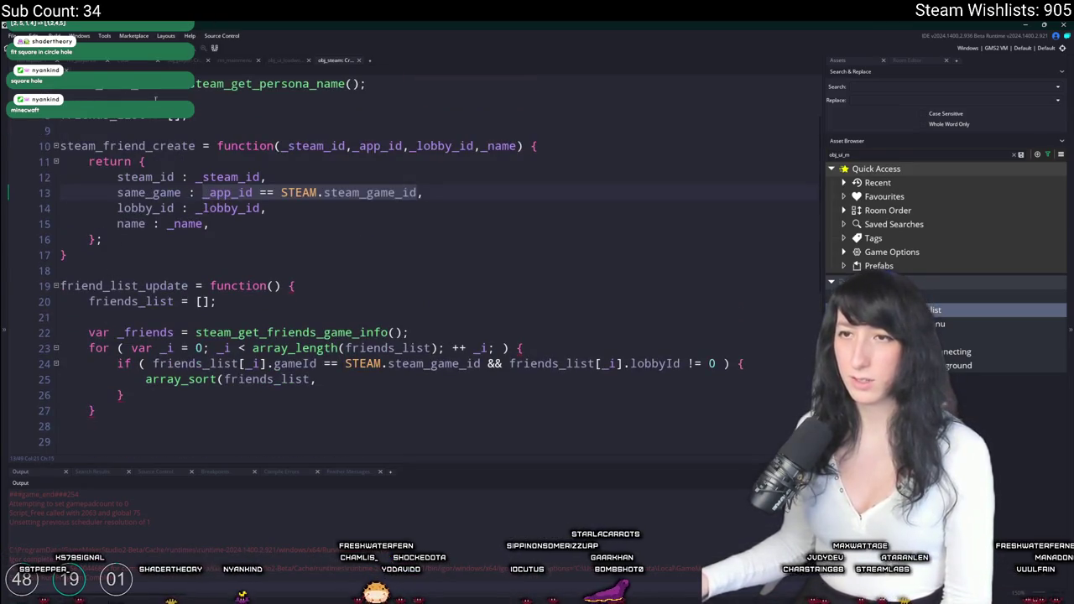
{"action": "left_click_drag", "start_coordinate": [68, 255], "coordinate": [55, 145]}
Drop the steam_friend_create function and assign the friends info call to friends_list instead of var _friends.
{"action": "key", "text": "BackSpace"}
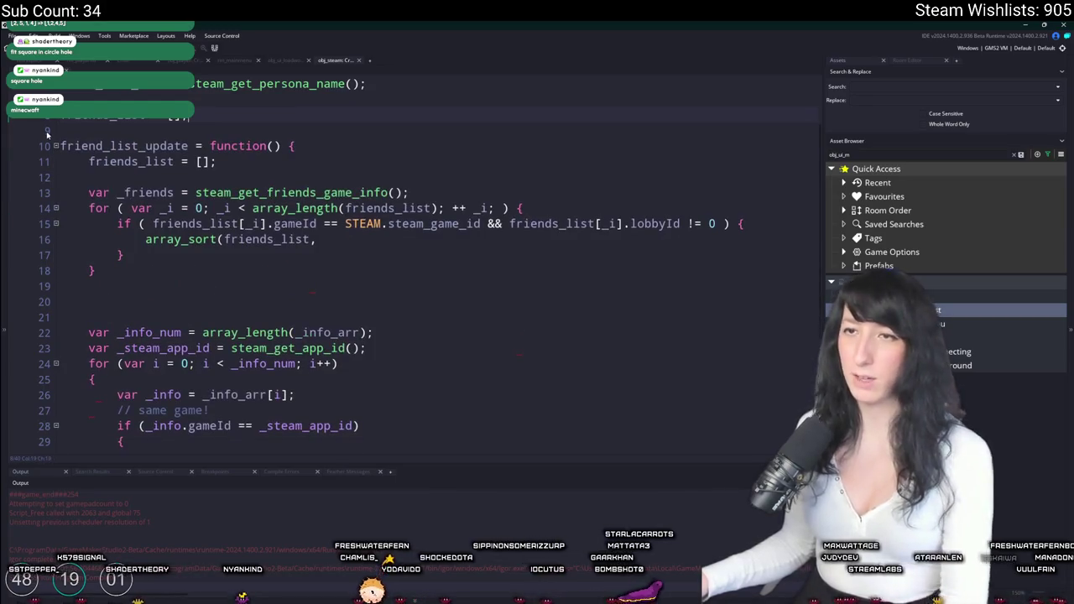
{"action": "left_click", "coordinate": [142, 192]}
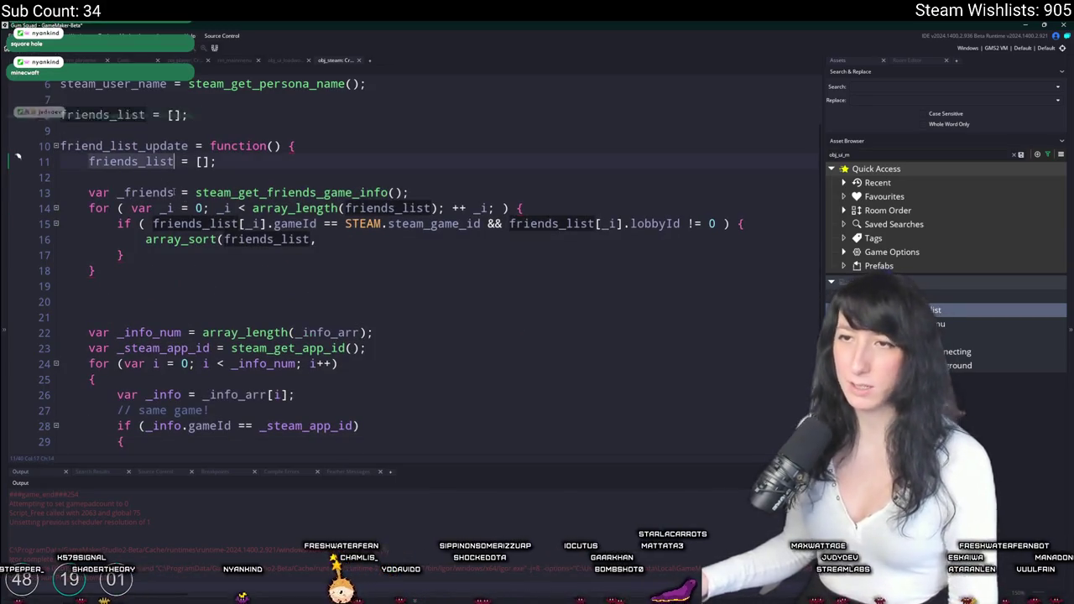
{"action": "left_click_drag", "start_coordinate": [173, 193], "coordinate": [88, 193]}
{"action": "type", "text": "friends_list"}
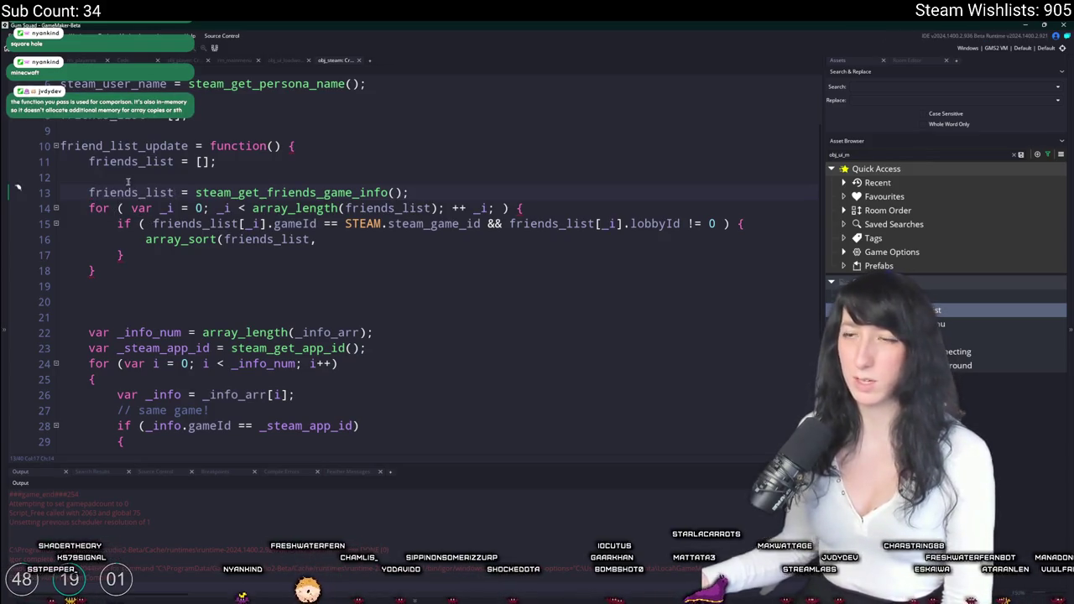
Add array_sort(friends_list, function() { }); with an empty function body.
{"action": "key", "text": "Return"}
{"action": "key", "text": "Return"}
{"action": "key", "text": "Up"}
{"action": "type", "text": "array_sort(friends_list,function()"}
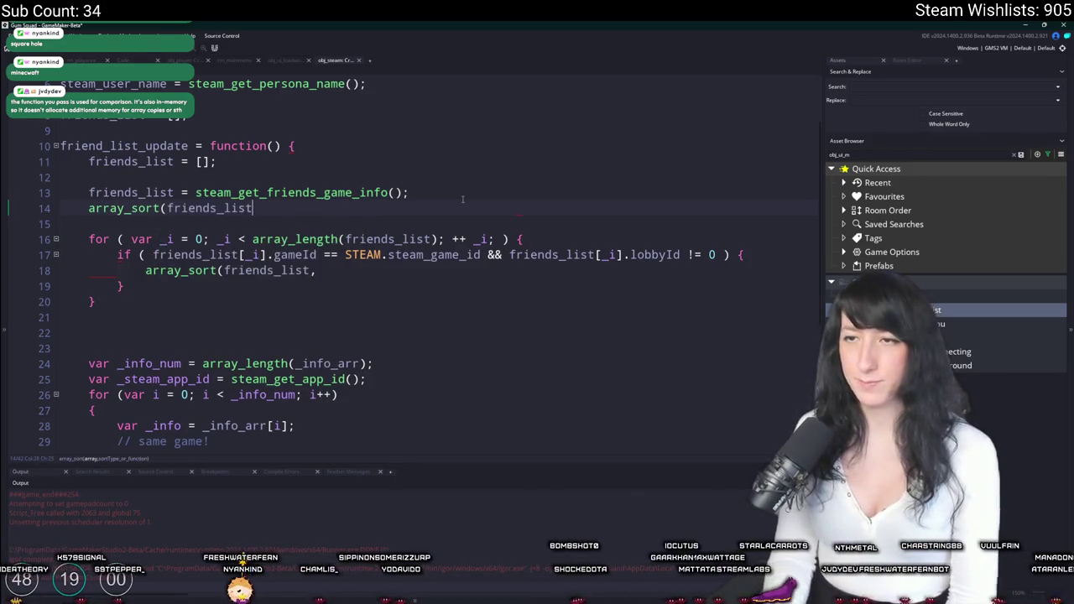
{"action": "type", "text": " {"}
{"action": "key", "text": "Return"}
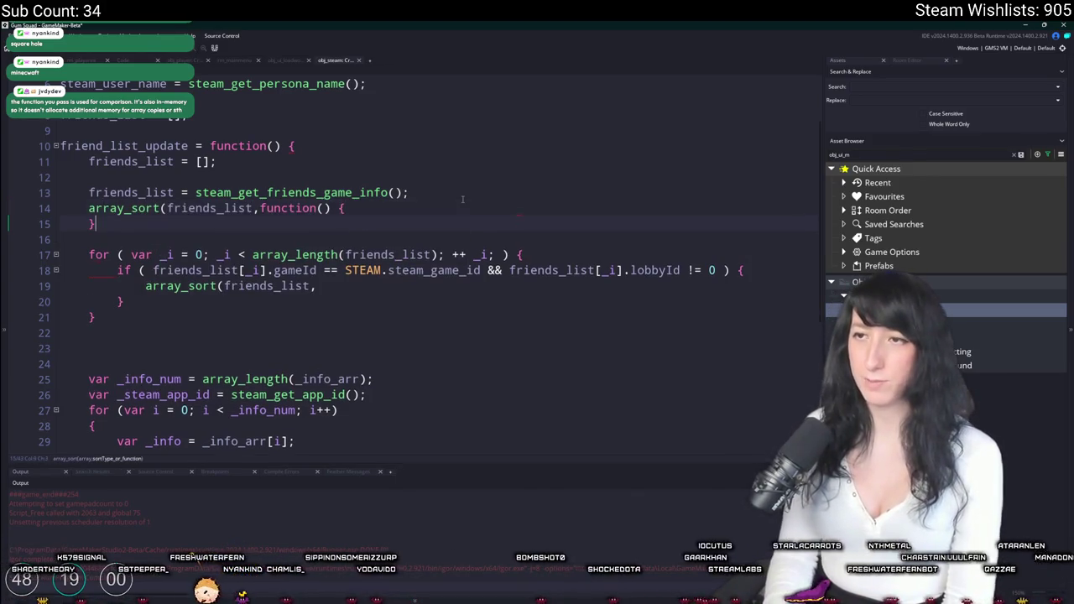
{"action": "type", "text": "});"}
{"action": "left_click", "coordinate": [375, 207]}
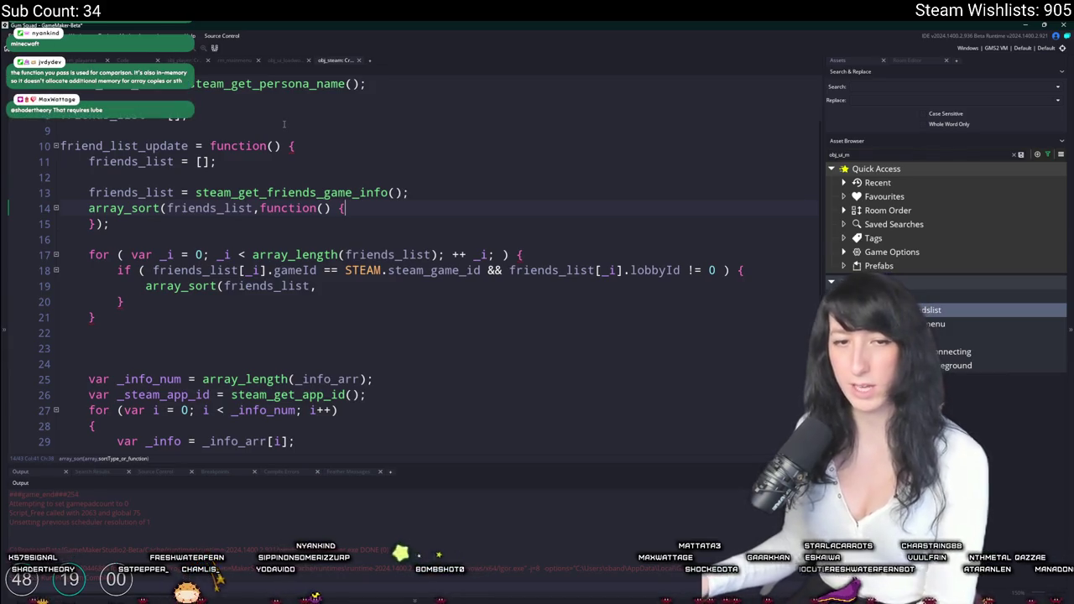
Look up array_sort's manual page, scroll through it, and return to the code.
{"action": "right_click", "coordinate": [287, 158]}
{"action": "left_click", "coordinate": [469, 212]}
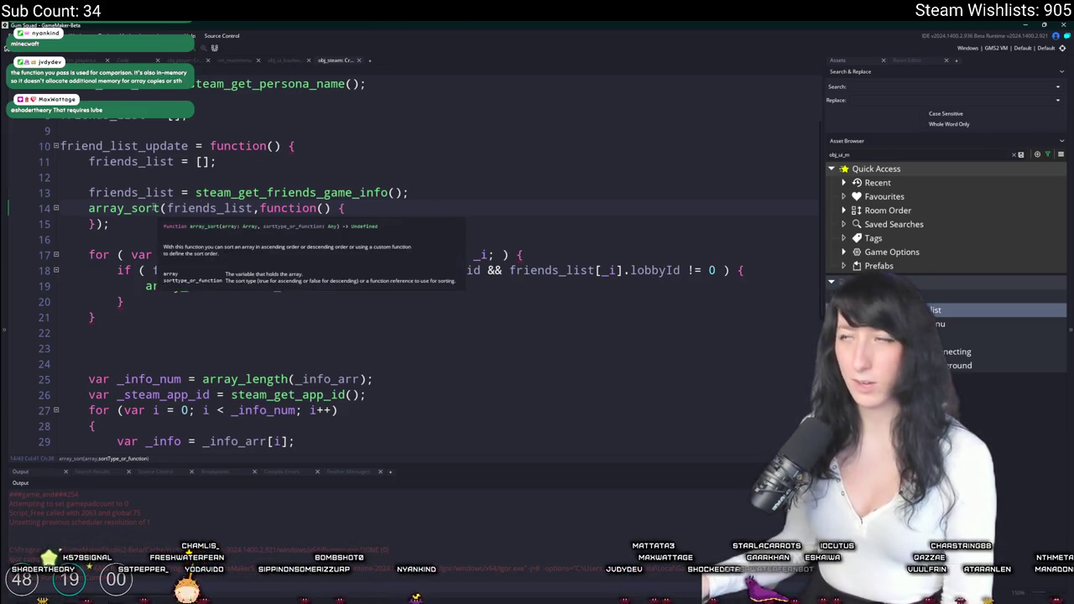
{"action": "middle_click", "coordinate": [148, 209]}
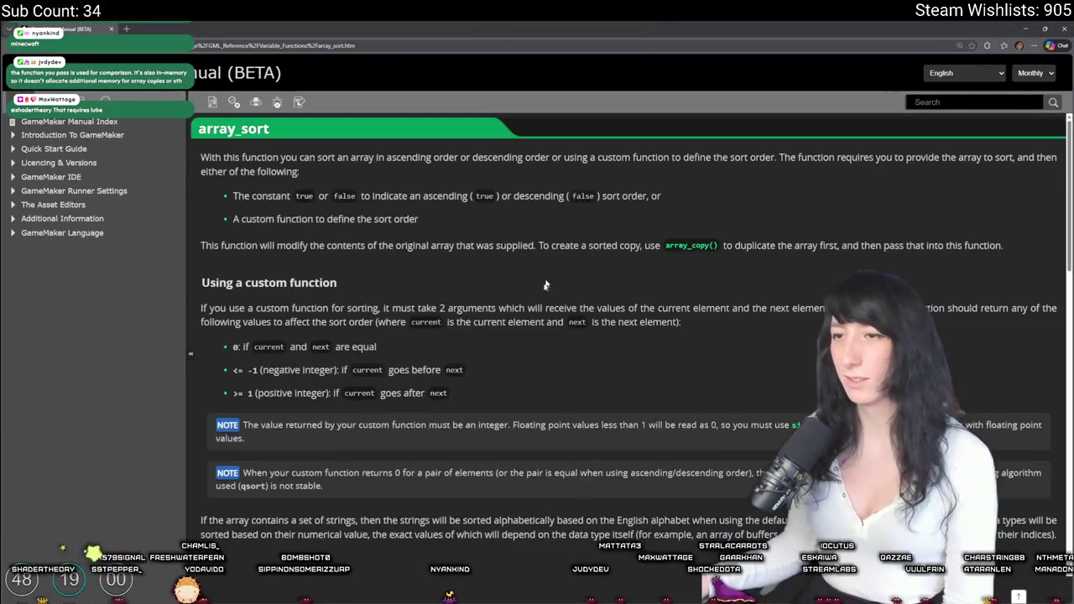
{"action": "scroll", "coordinate": [515, 304], "scroll_direction": "down", "scroll_amount": 3}
{"action": "scroll", "coordinate": [515, 304], "scroll_direction": "down", "scroll_amount": 3}
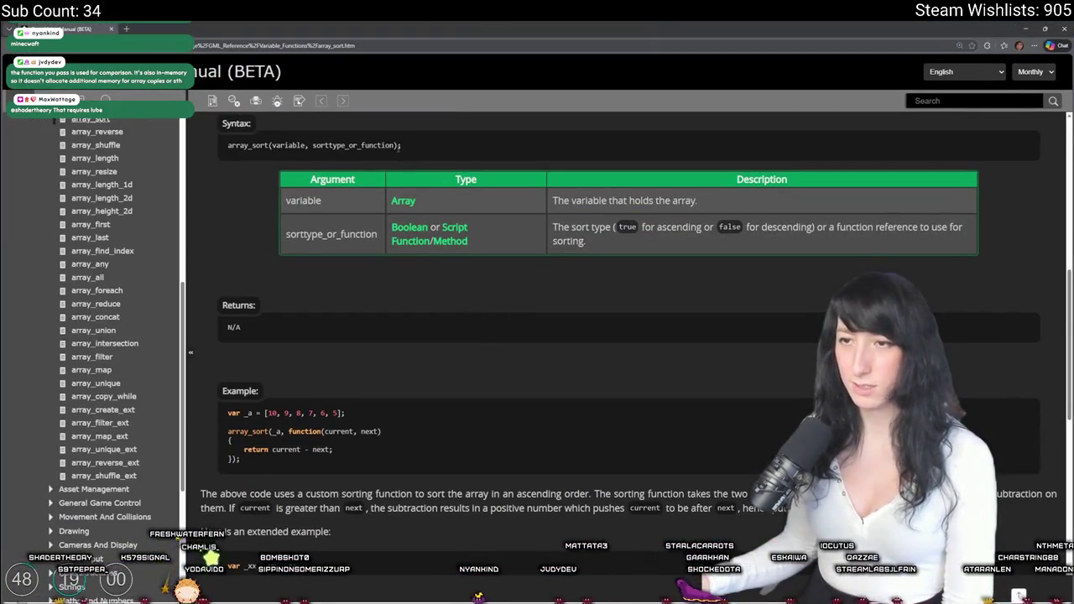
{"action": "scroll", "coordinate": [299, 266], "scroll_direction": "down", "scroll_amount": 2}
{"action": "key", "text": "alt+Tab"}
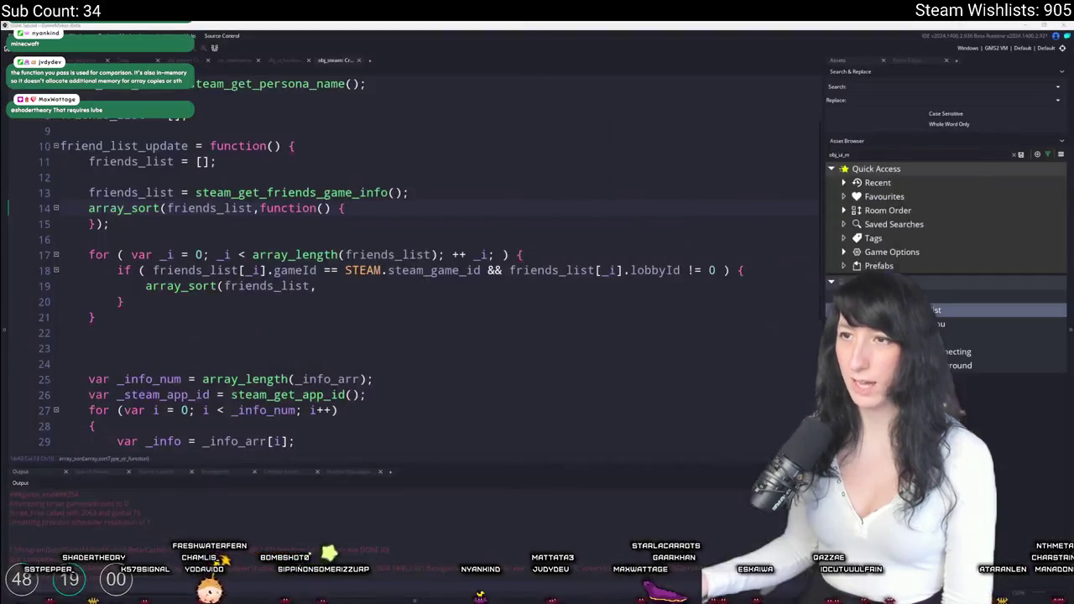
Give the sort function parameters _current, _next returning _current - _next, then reopen the array_sort manual.
{"action": "key", "text": "Left"}
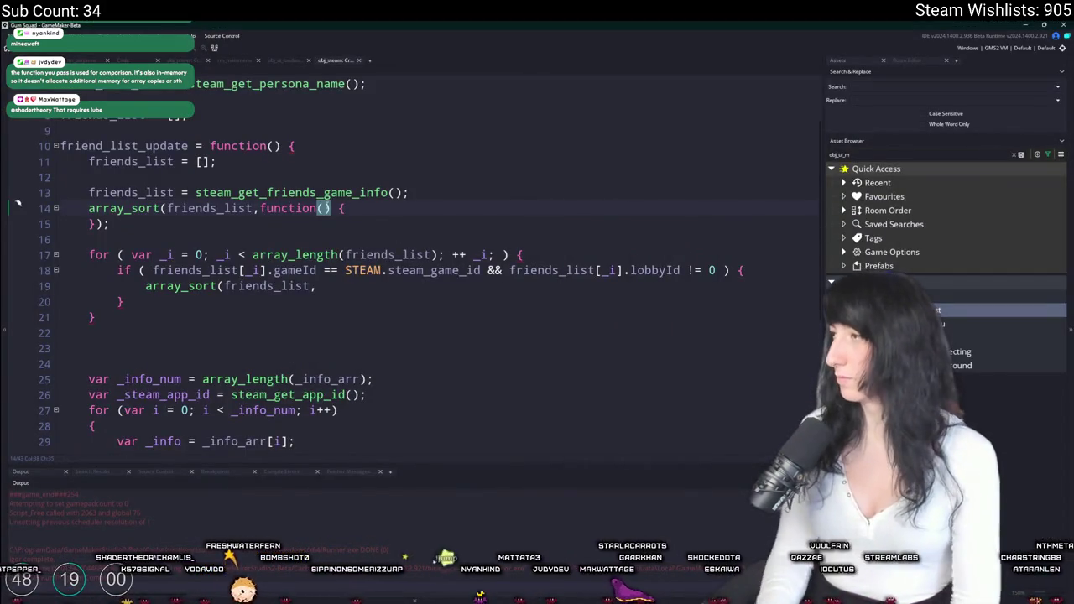
{"action": "type", "text": "_current,_next"}
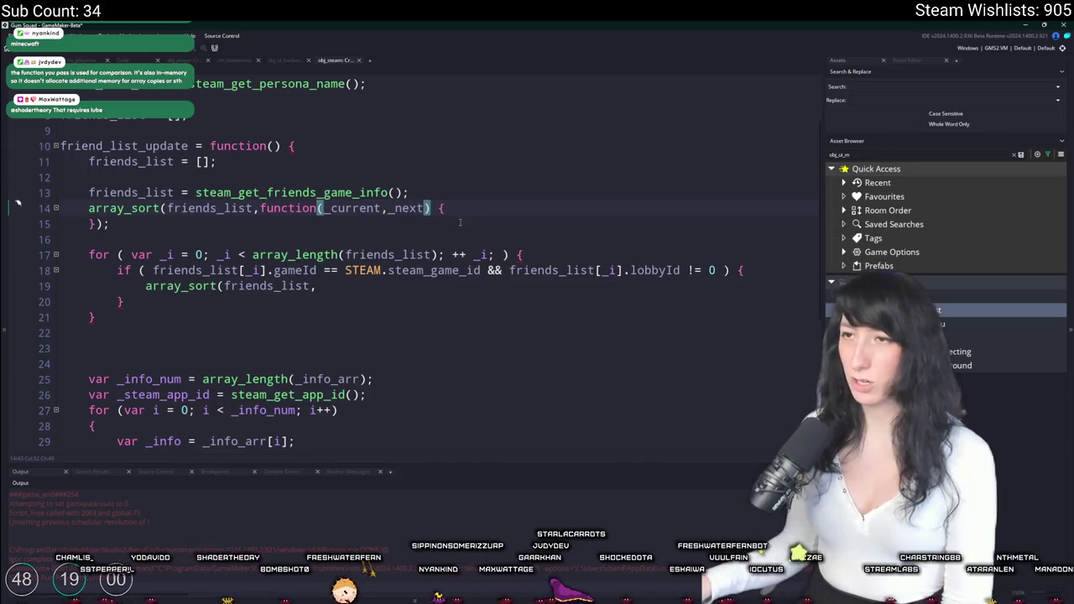
{"action": "key", "text": "Return"}
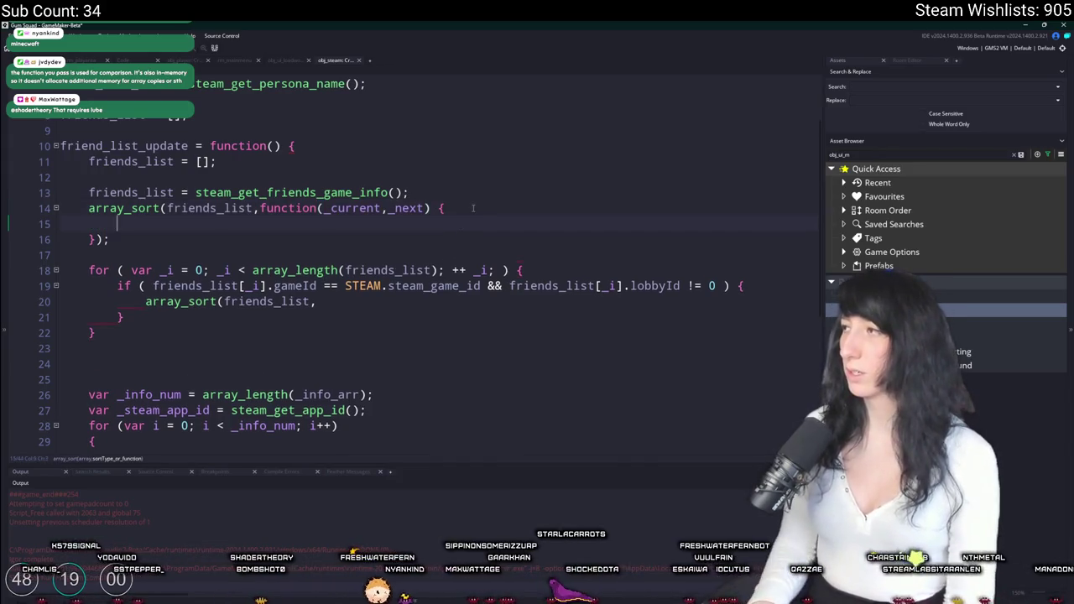
{"action": "key", "text": "BackSpace"}
{"action": "type", "text": "return _current -"}
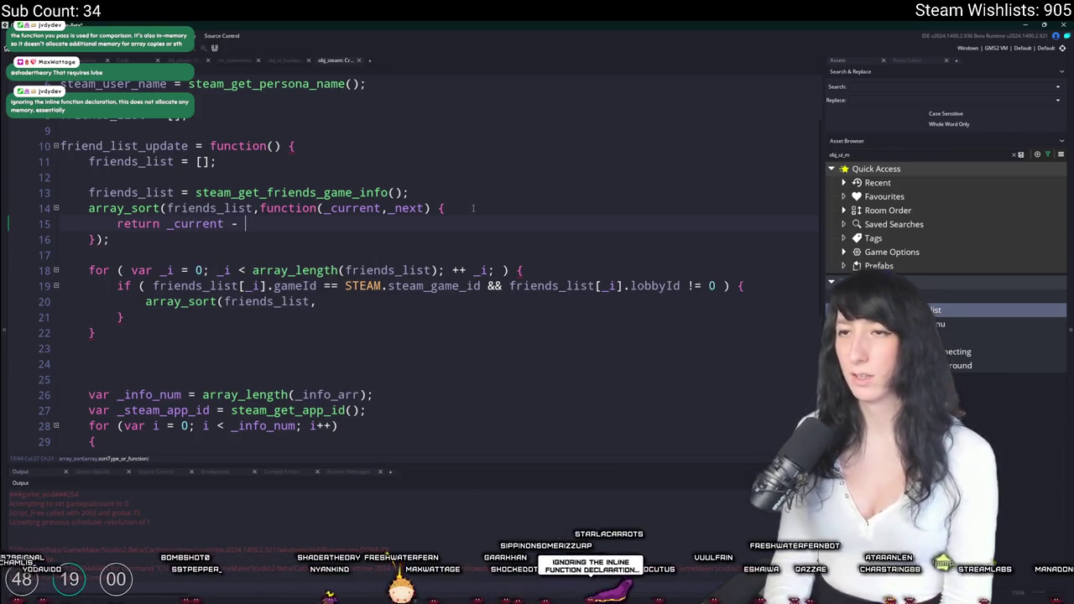
{"action": "type", "text": "_next;"}
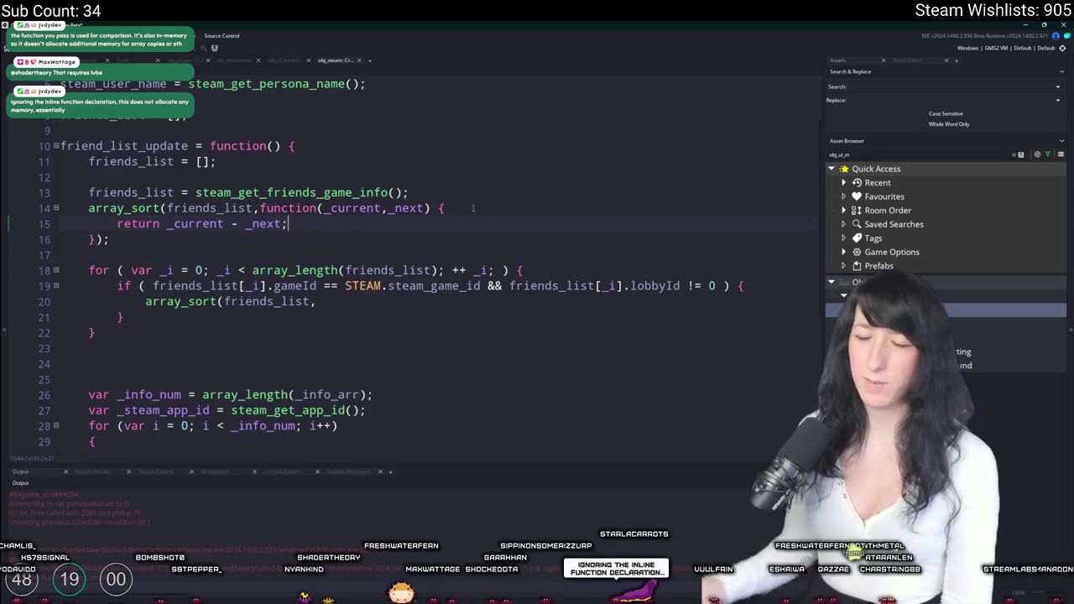
{"action": "key", "text": "alt+Tab"}
{"action": "scroll", "coordinate": [468, 248], "scroll_direction": "down", "scroll_amount": 3}
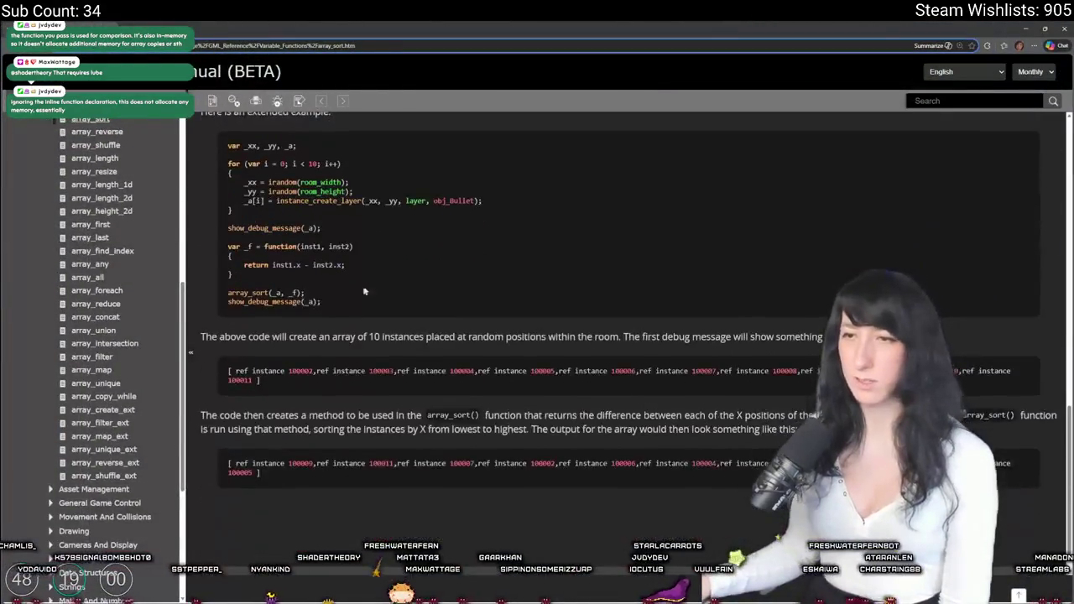
Skim the array_sort manual's custom-function example and return to the friend_list_update code.
{"action": "scroll", "coordinate": [468, 248], "scroll_direction": "up", "scroll_amount": 2}
{"action": "left_click", "coordinate": [448, 235]}
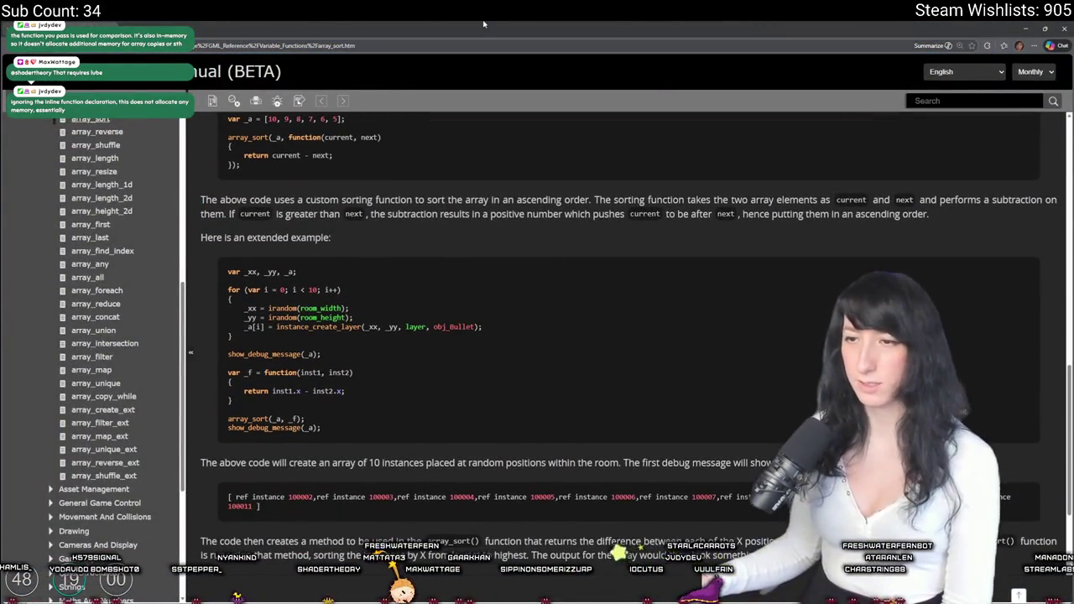
{"action": "key", "text": "alt+Tab"}
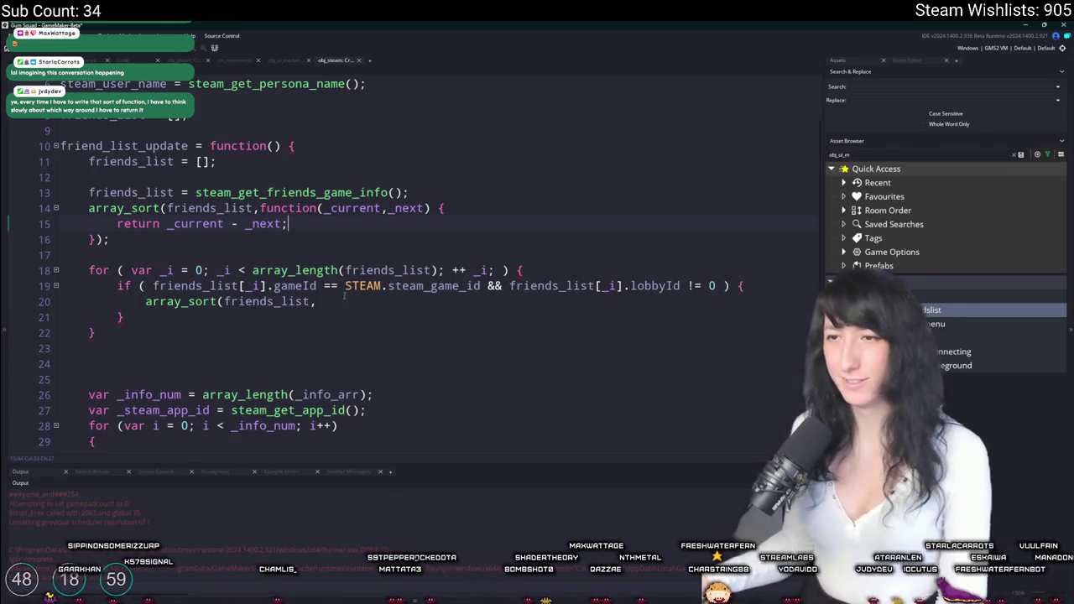
Declare var _value_a = 0 at the top of the comparator and duplicate it as var _value_b = 0.
{"action": "left_click", "coordinate": [317, 301]}
{"action": "mouse_move", "coordinate": [153, 290]}
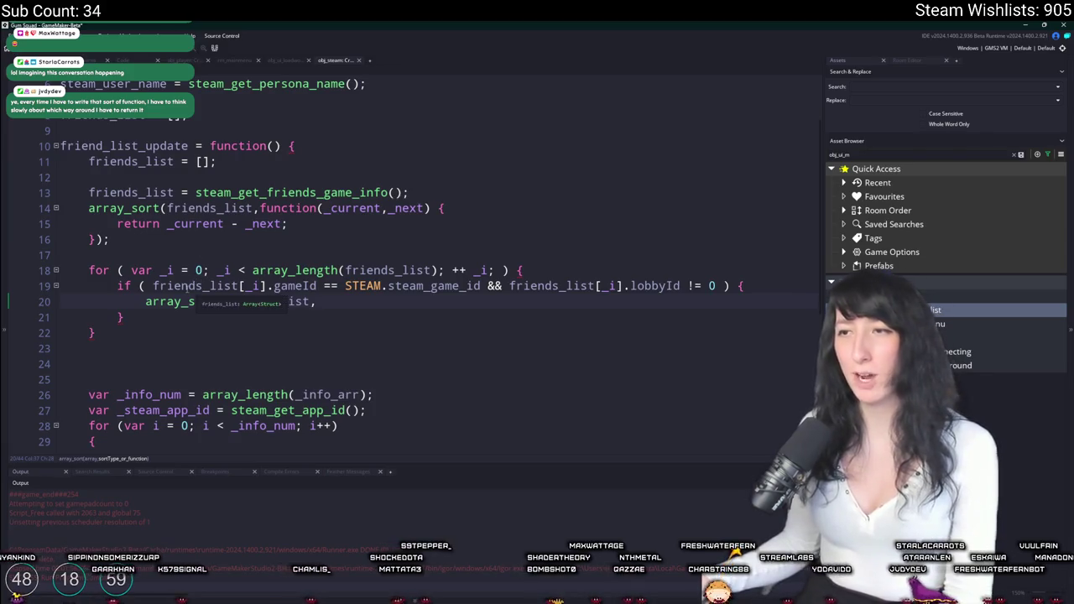
{"action": "left_click", "coordinate": [462, 207]}
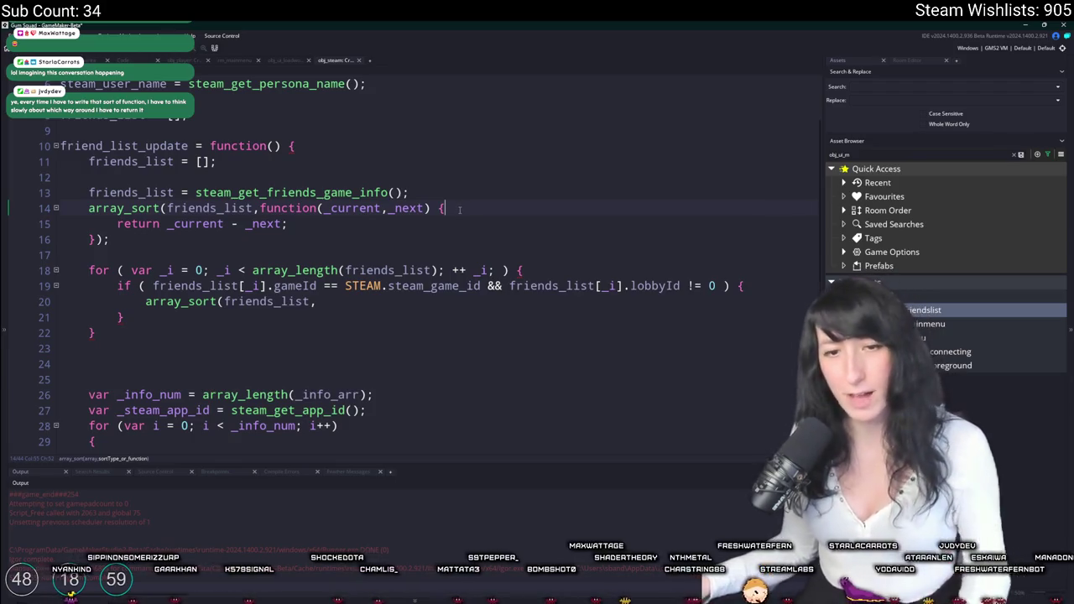
{"action": "key", "text": "Return"}
{"action": "type", "text": "var _value"}
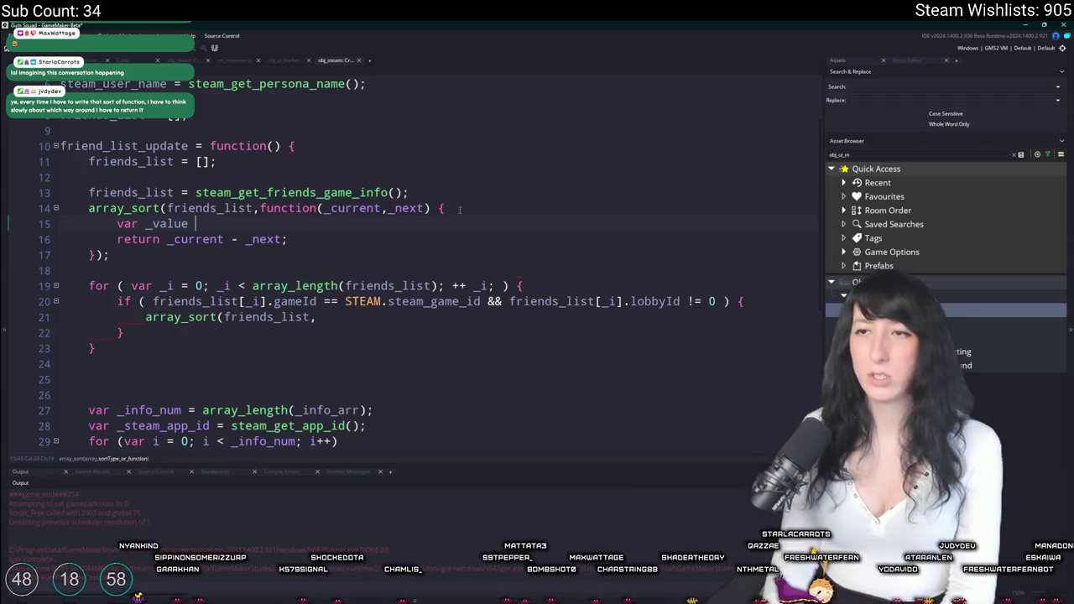
{"action": "key", "text": "BackSpace"}
{"action": "type", "text": "_a =0"}
{"action": "key", "text": "BackSpace"}
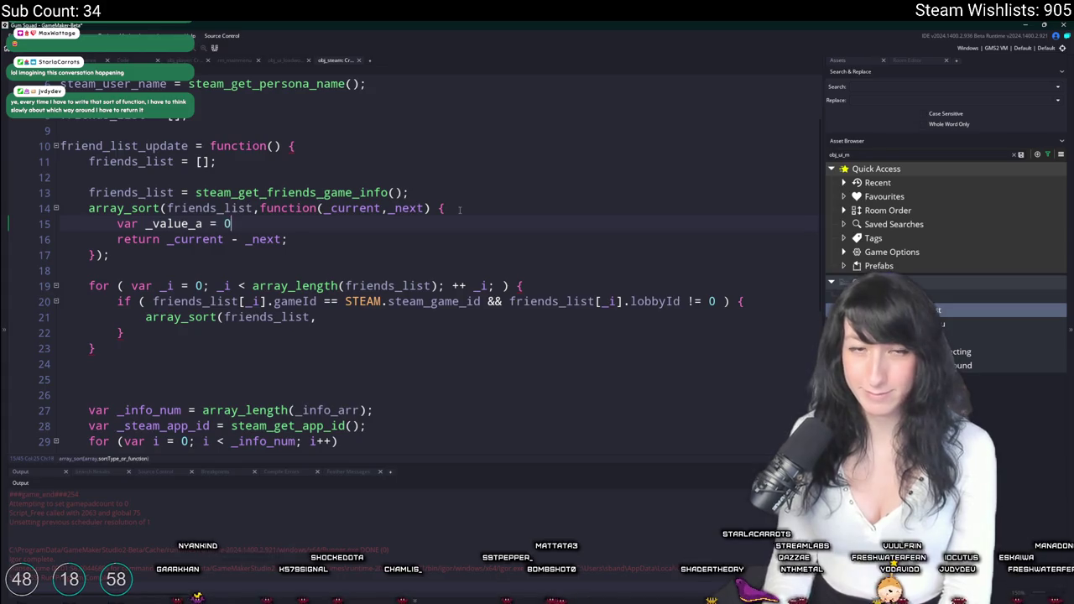
{"action": "type", "text": ";"}
{"action": "key", "text": "ctrl+d"}
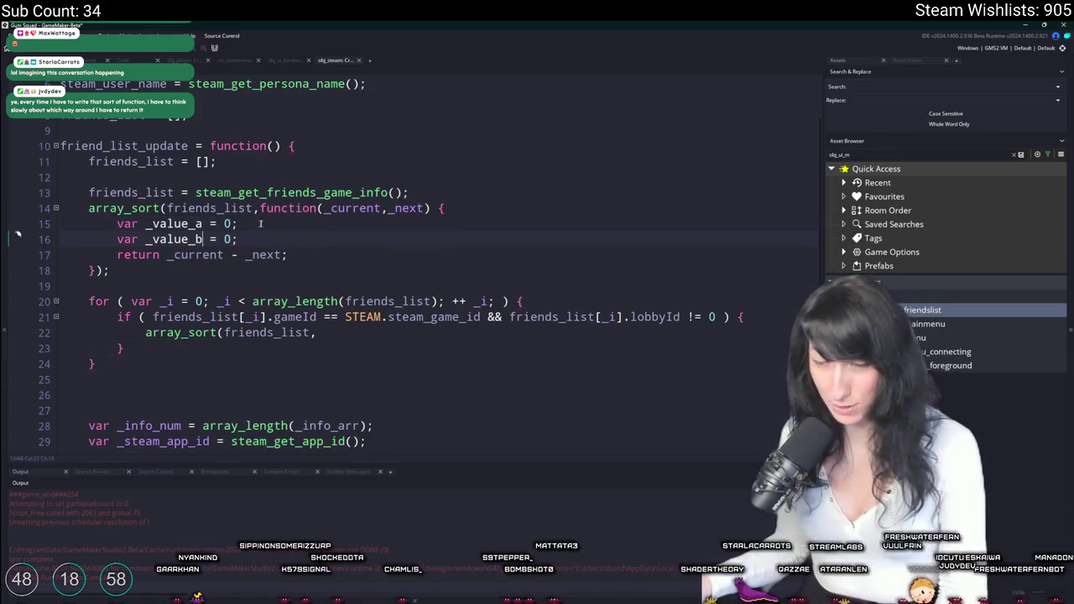
Remove the unfinished _current line and leftover blank lines below the score variables.
{"action": "left_click", "coordinate": [312, 236]}
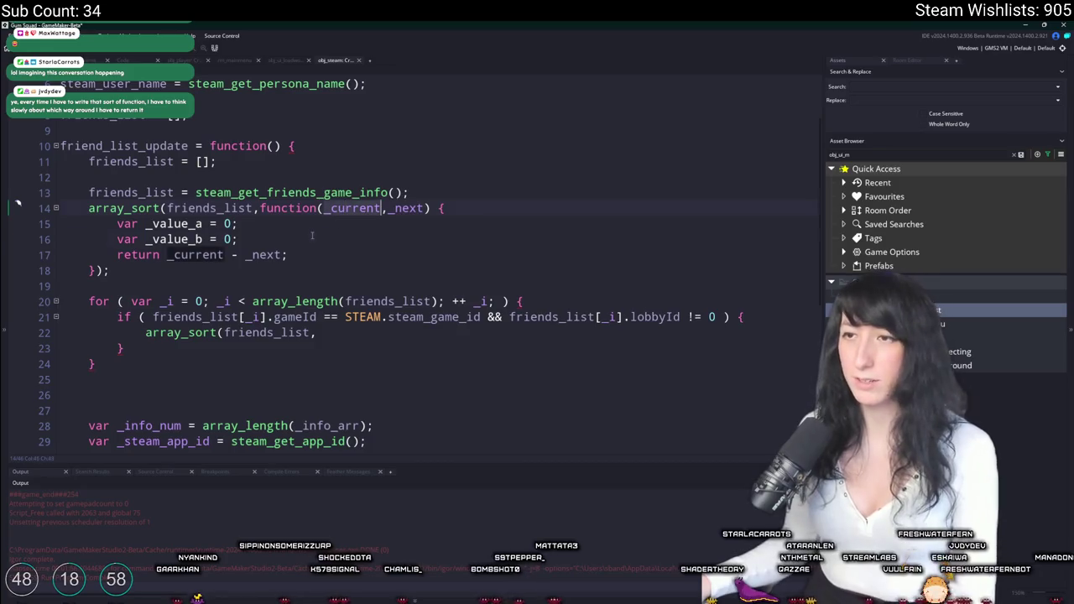
{"action": "key", "text": "Return"}
{"action": "key", "text": "Return"}
{"action": "key", "text": "Return"}
{"action": "key", "text": "Up"}
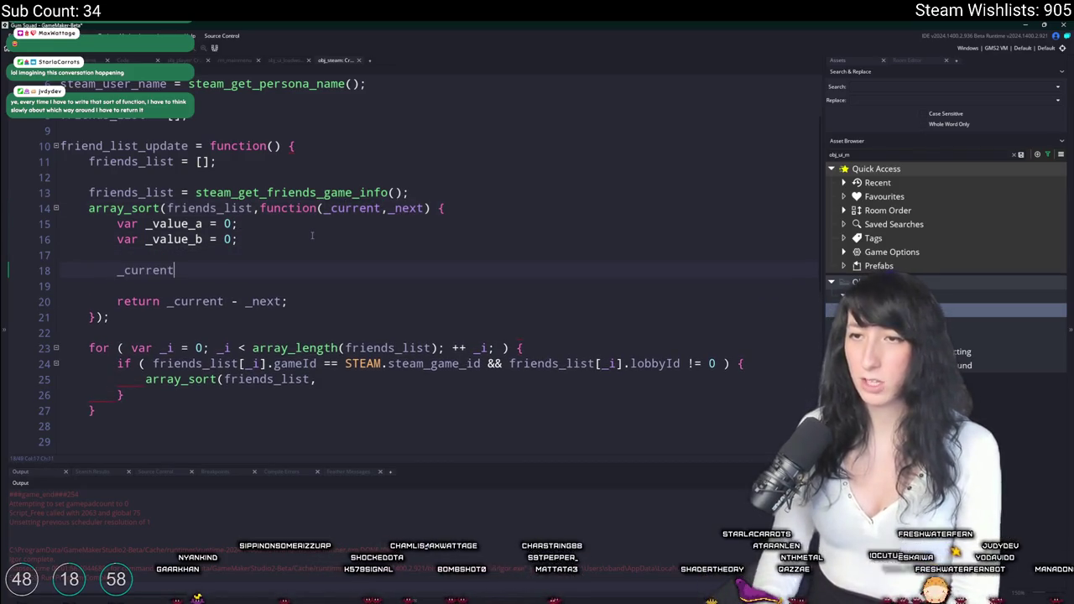
{"action": "key", "text": "BackSpace"}
{"action": "key", "text": "BackSpace"}
{"action": "key", "text": "BackSpace"}
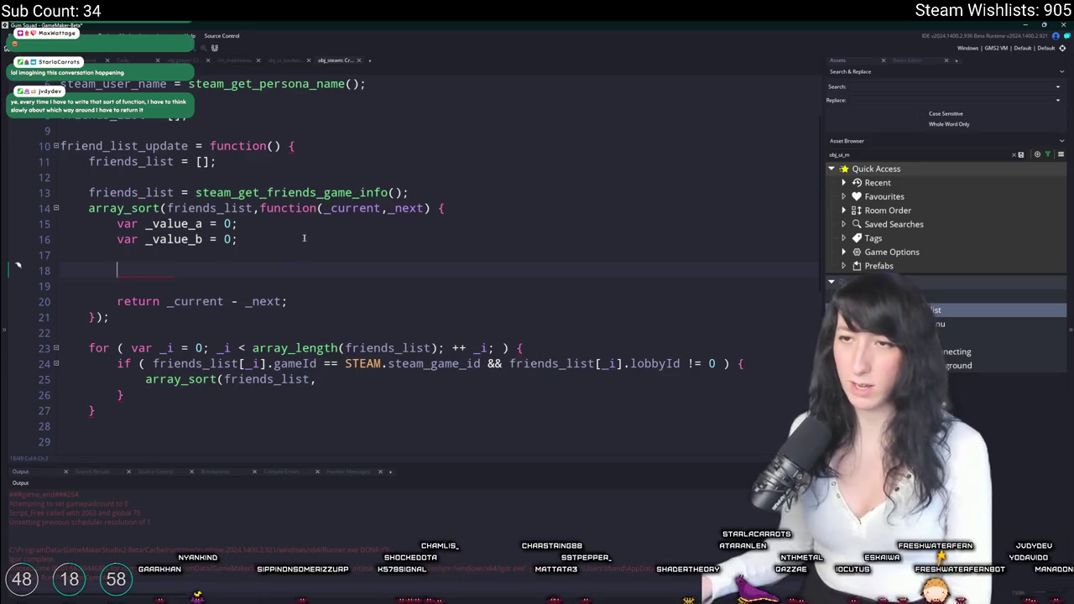
{"action": "key", "text": "BackSpace"}
{"action": "key", "text": "BackSpace"}
Change _value_a's initial value to _current.lobbyId != 0 && awaiting a second check.
{"action": "double_click", "coordinate": [227, 223]}
{"action": "type", "text": "_current"}
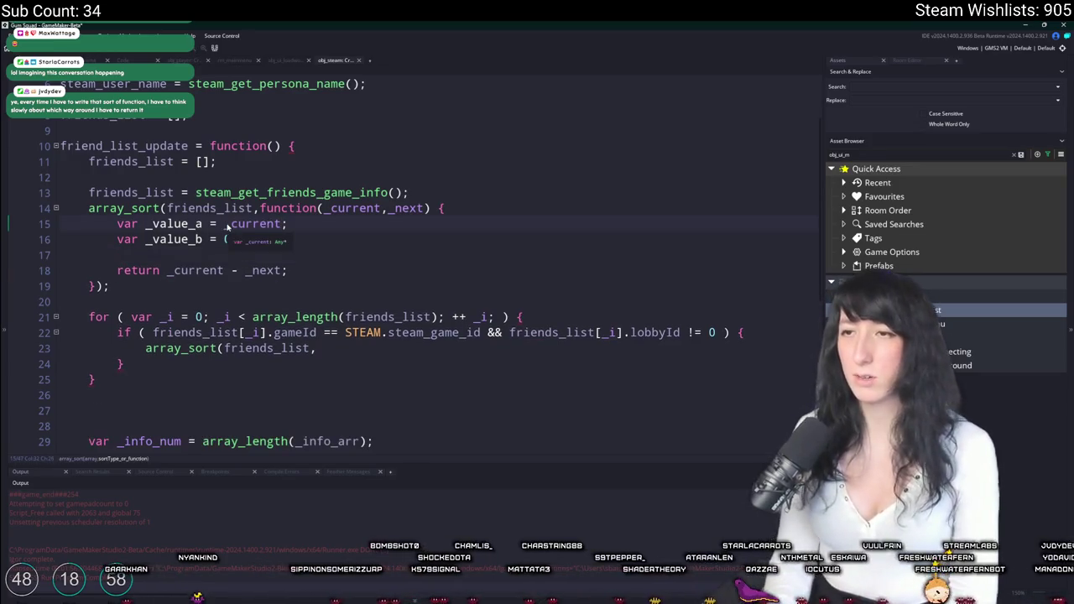
{"action": "type", "text": ".SteamId"}
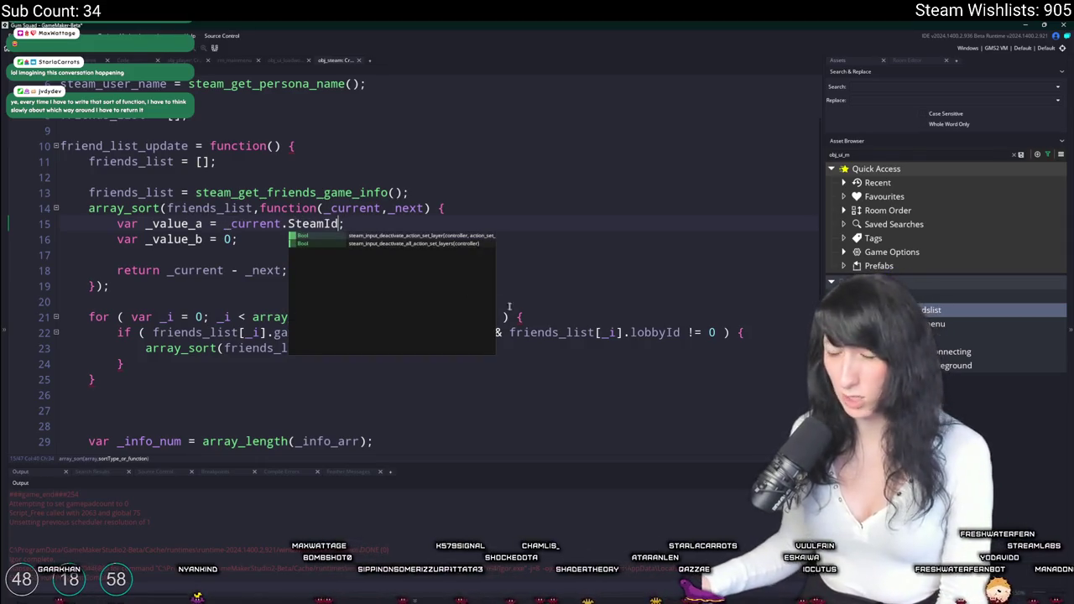
{"action": "key", "text": "Escape"}
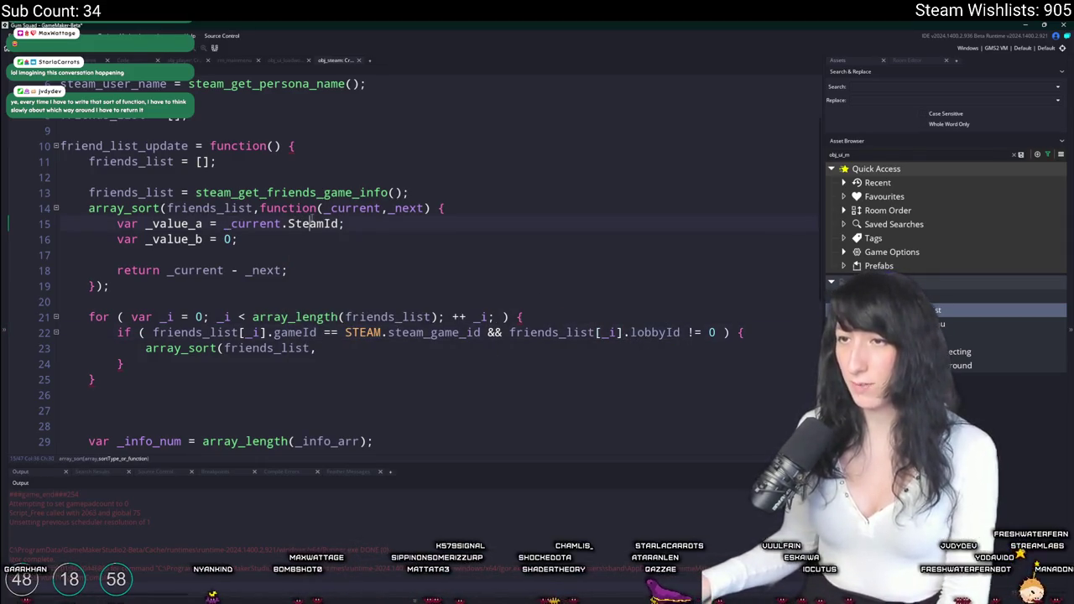
{"action": "double_click", "coordinate": [310, 223]}
{"action": "type", "text": "lobbyId != 0"}
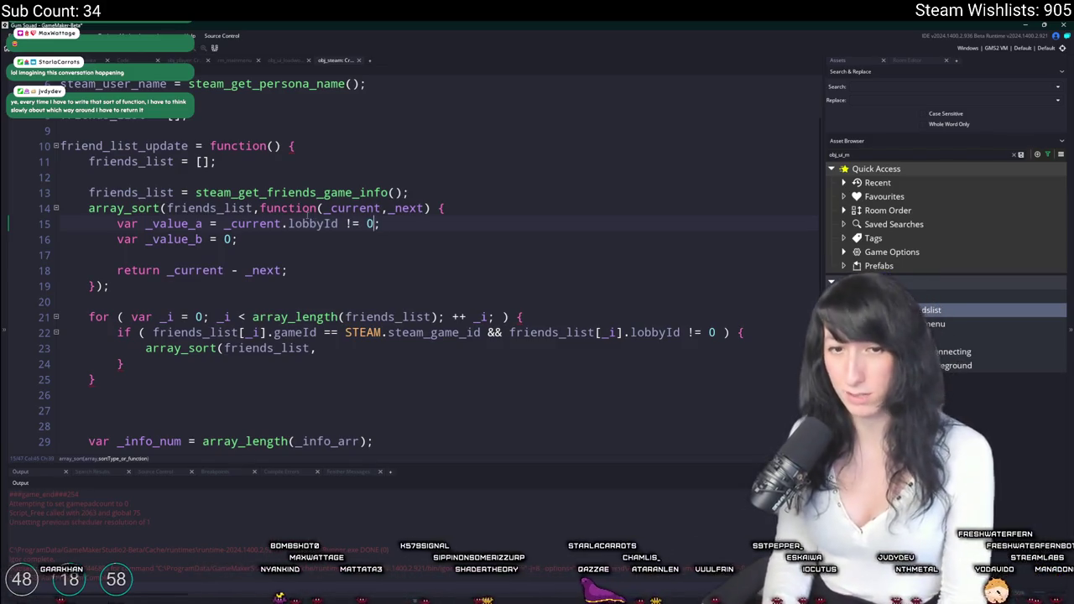
{"action": "key", "text": "BackSpace"}
{"action": "key", "text": "BackSpace"}
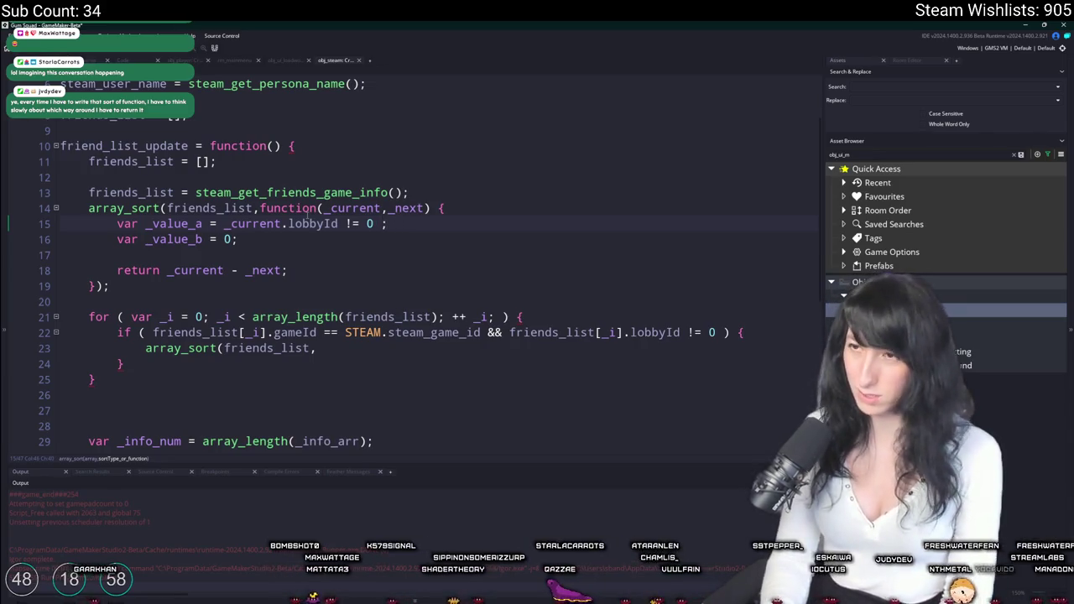
{"action": "type", "text": "&&"}
{"action": "scroll", "coordinate": [319, 232], "scroll_direction": "down", "scroll_amount": 1}
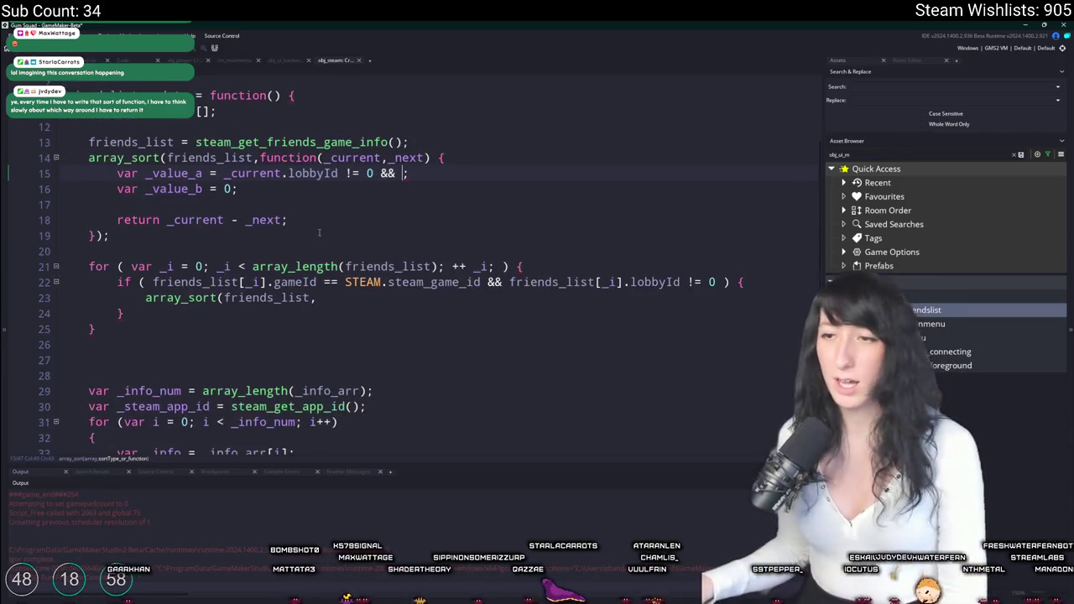
Copy the _info.gameId == _steam_app_id check from the loop and paste it after && in _value_a.
{"action": "scroll", "coordinate": [319, 232], "scroll_direction": "down", "scroll_amount": 1}
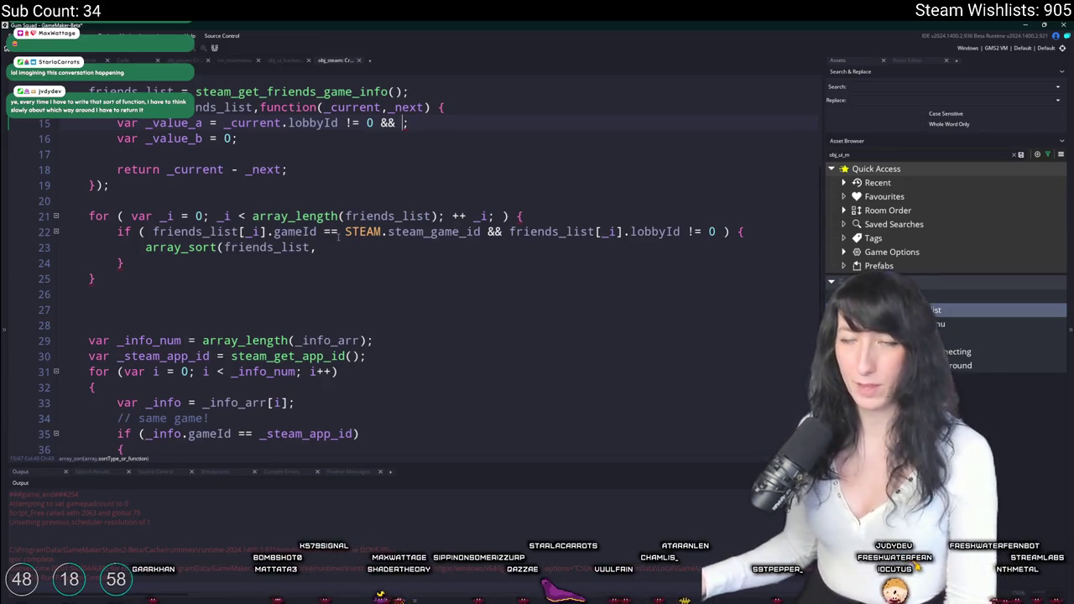
{"action": "scroll", "coordinate": [338, 237], "scroll_direction": "up", "scroll_amount": 1}
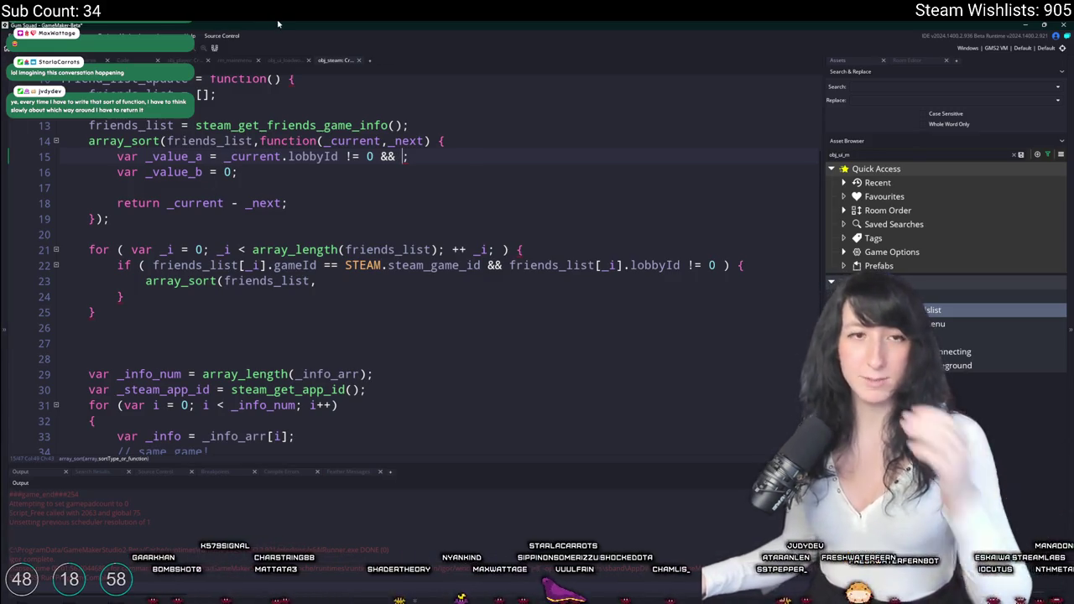
{"action": "scroll", "coordinate": [392, 217], "scroll_direction": "down", "scroll_amount": 4}
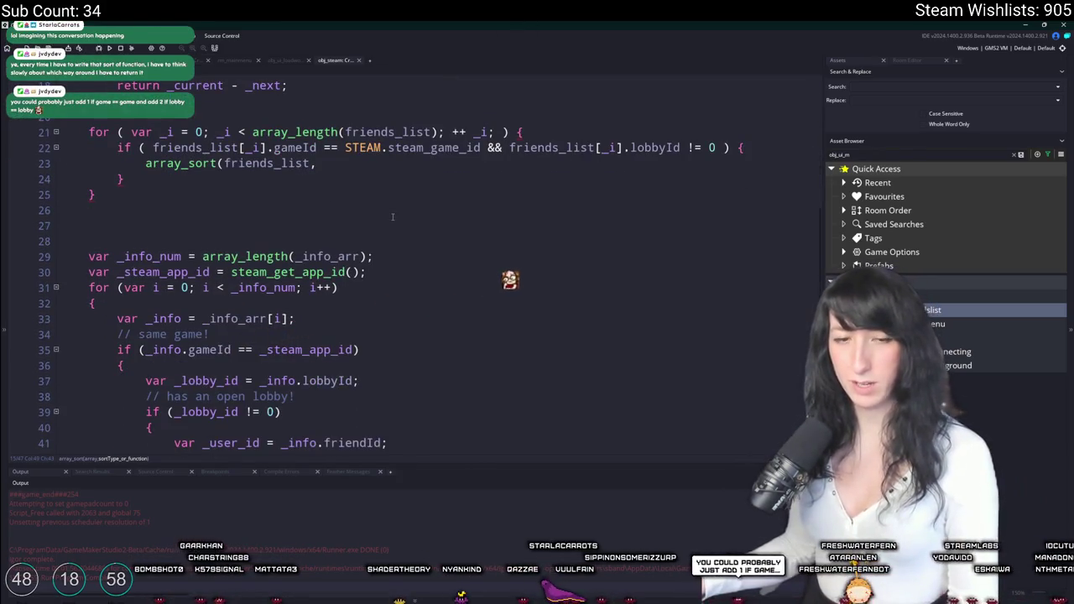
{"action": "scroll", "coordinate": [422, 194], "scroll_direction": "up", "scroll_amount": 3}
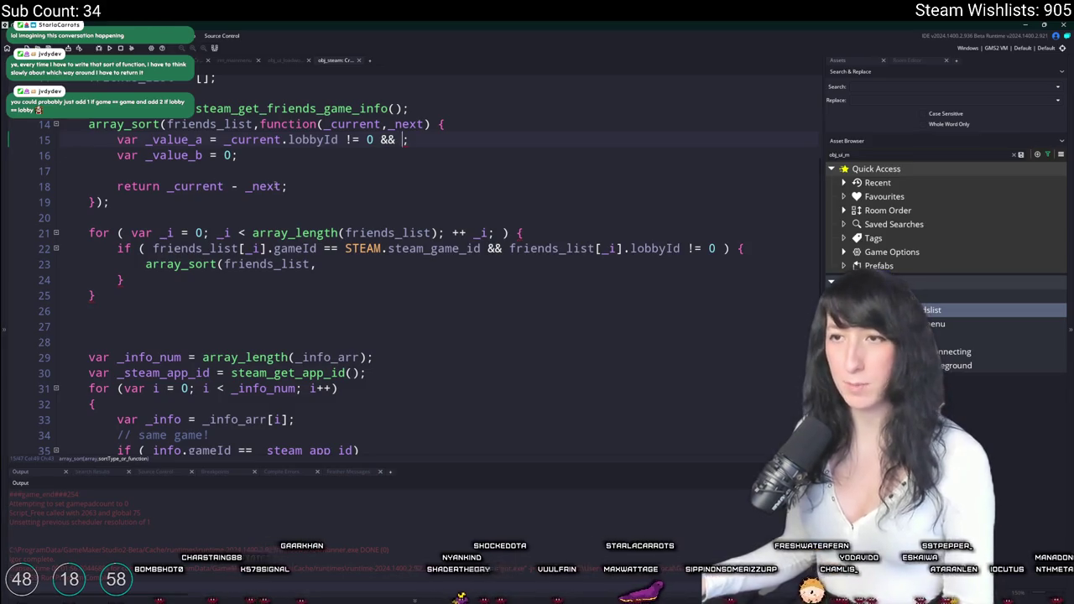
{"action": "scroll", "coordinate": [274, 185], "scroll_direction": "down", "scroll_amount": 1}
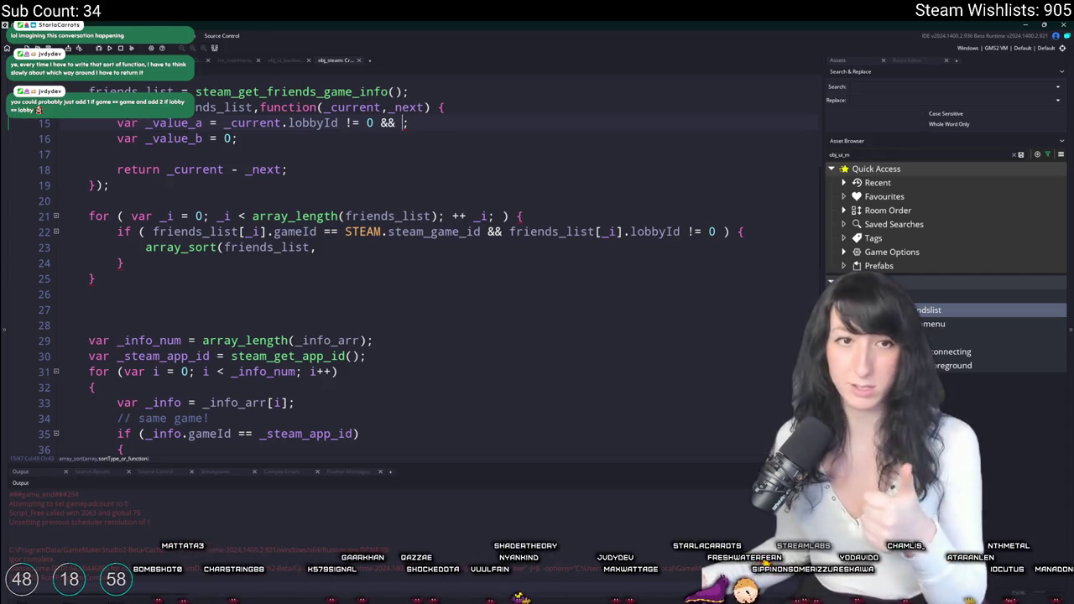
{"action": "scroll", "coordinate": [388, 208], "scroll_direction": "down", "scroll_amount": 3}
{"action": "scroll", "coordinate": [387, 208], "scroll_direction": "down", "scroll_amount": 3}
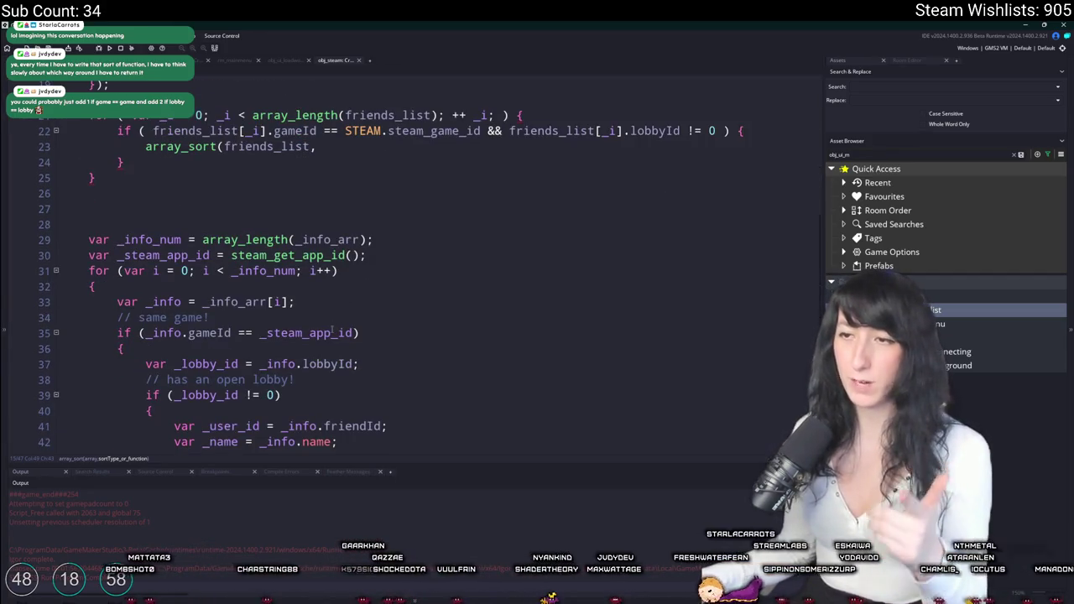
{"action": "left_click", "coordinate": [351, 333]}
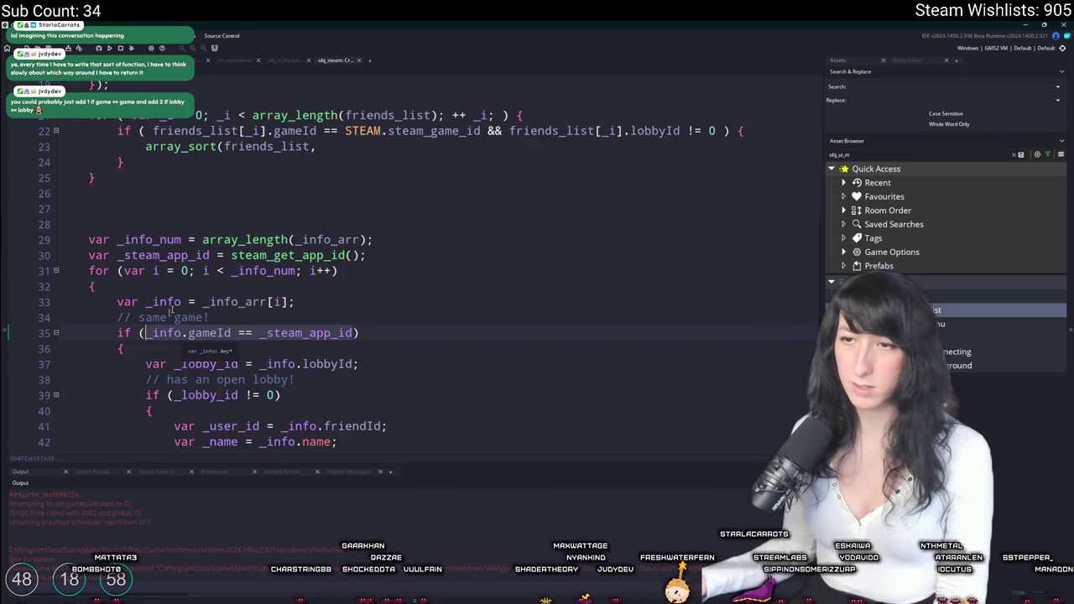
{"action": "scroll", "coordinate": [439, 243], "scroll_direction": "up", "scroll_amount": 5}
{"action": "left_click", "coordinate": [402, 223]}
{"action": "type", "text": "_info.gameId == _steam_app_id"}
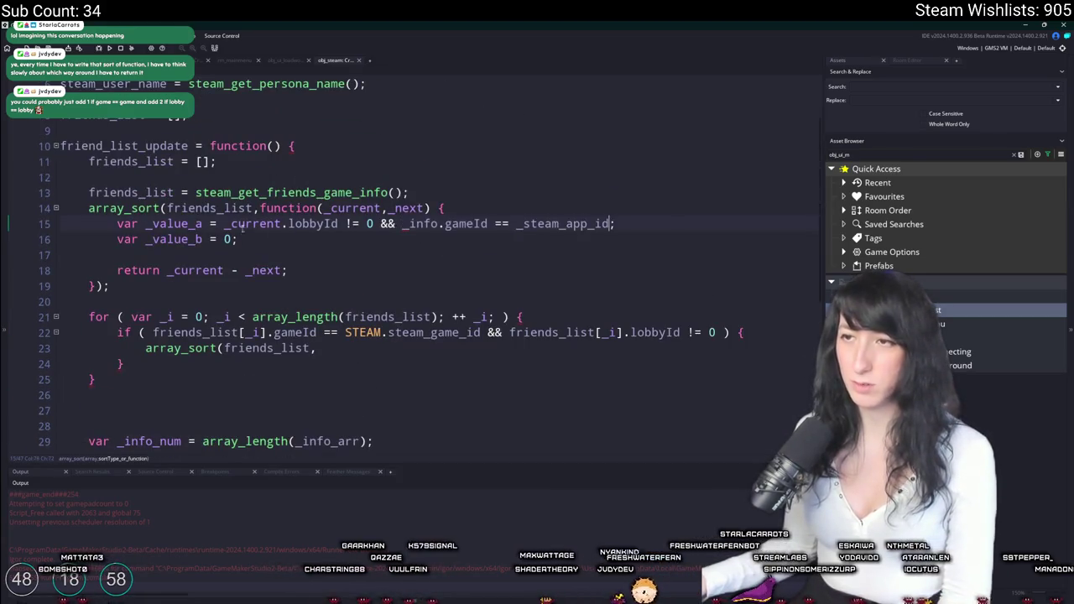
Make _value_a add parenthesised (lobbyId != 0) and (_current.gameId == STEAM game id) checks.
{"action": "double_click", "coordinate": [420, 224]}
{"action": "type", "text": "_current"}
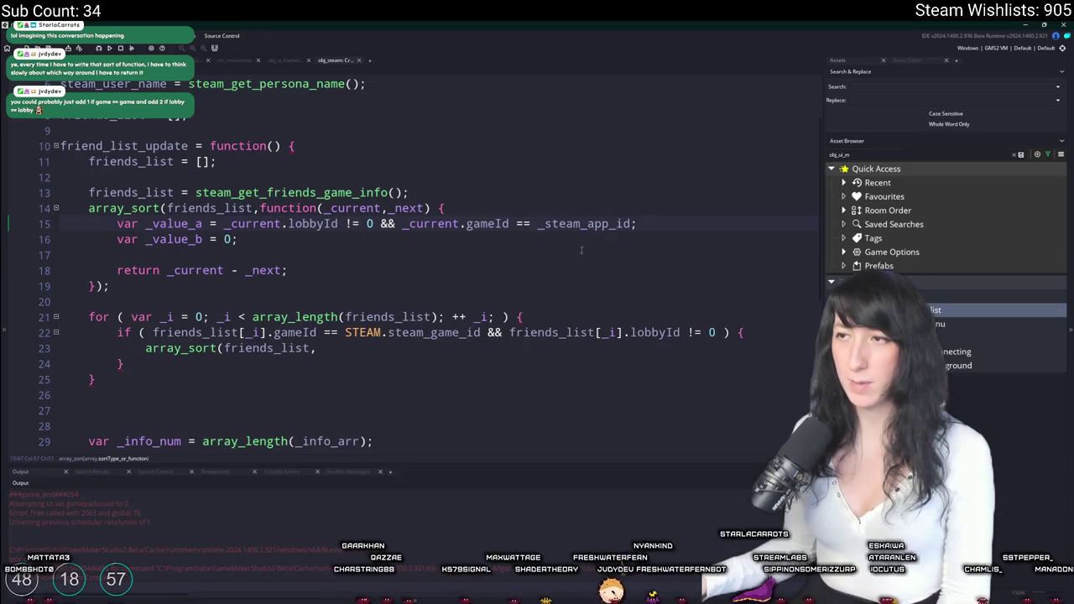
{"action": "left_click", "coordinate": [579, 223]}
{"action": "scroll", "coordinate": [579, 235], "scroll_direction": "up", "scroll_amount": 2}
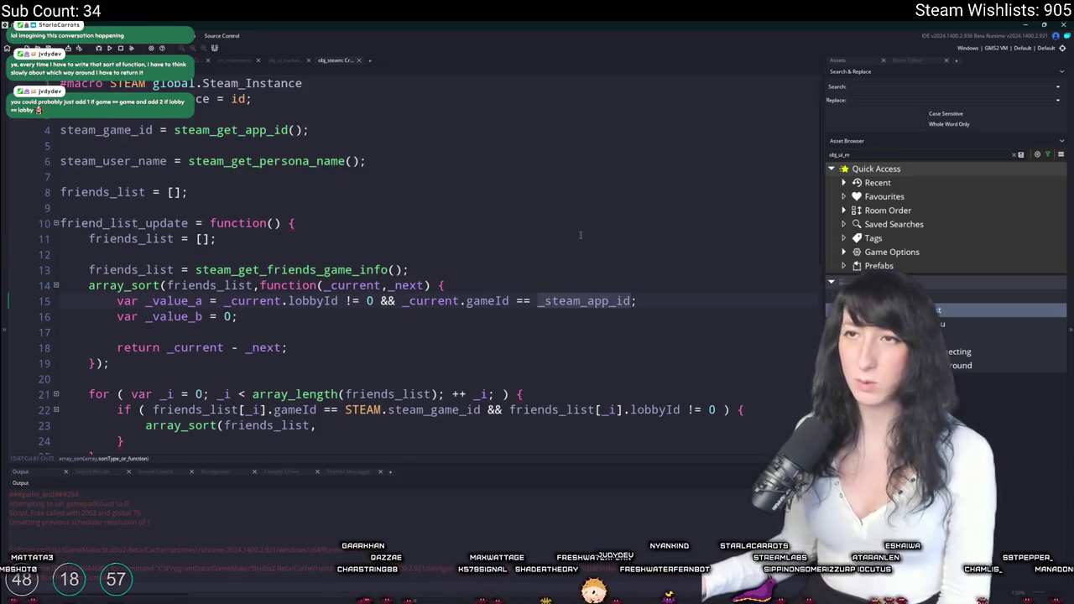
{"action": "left_click", "coordinate": [397, 301]}
{"action": "key", "text": "BackSpace"}
{"action": "key", "text": "BackSpace"}
{"action": "type", "text": "+ "}
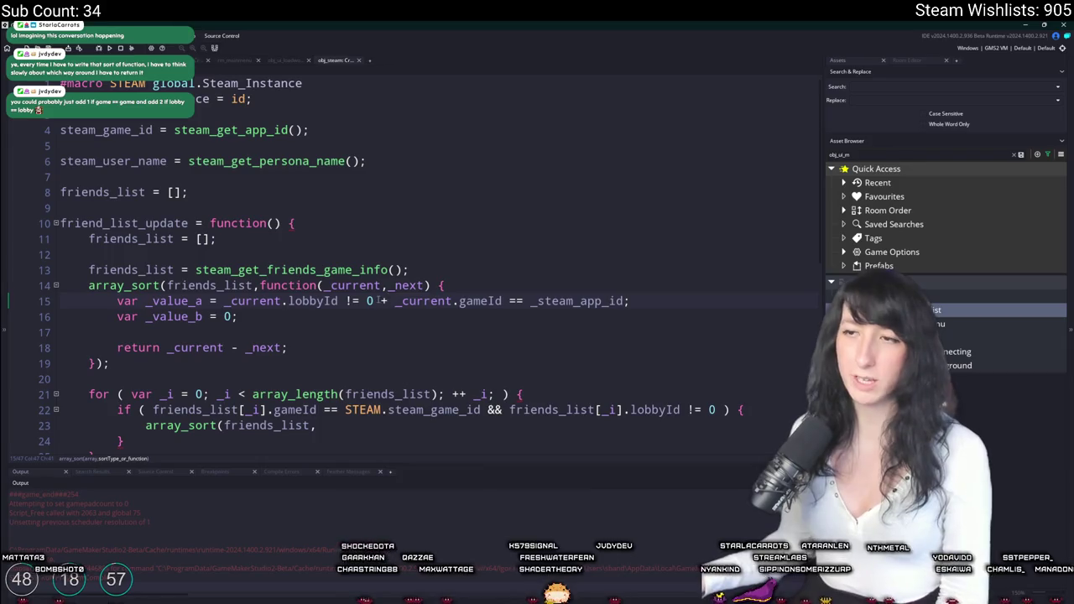
{"action": "type", "text": ")"}
{"action": "left_click", "coordinate": [228, 301]}
{"action": "type", "text": "("}
{"action": "left_click", "coordinate": [409, 300]}
{"action": "type", "text": "("}
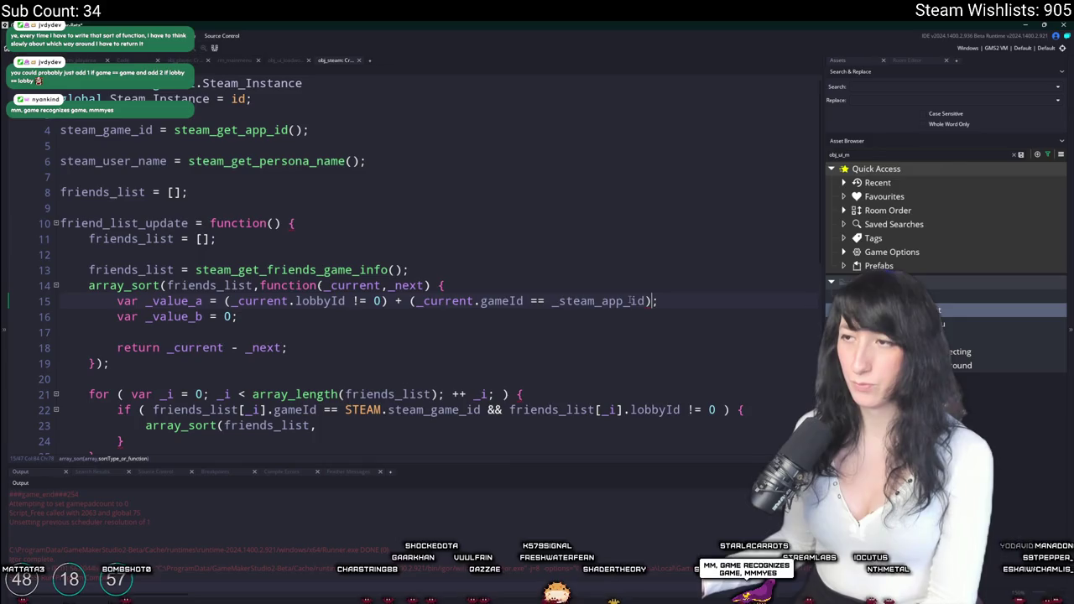
{"action": "double_click", "coordinate": [631, 300]}
{"action": "type", "text": "STEAM.stea"}
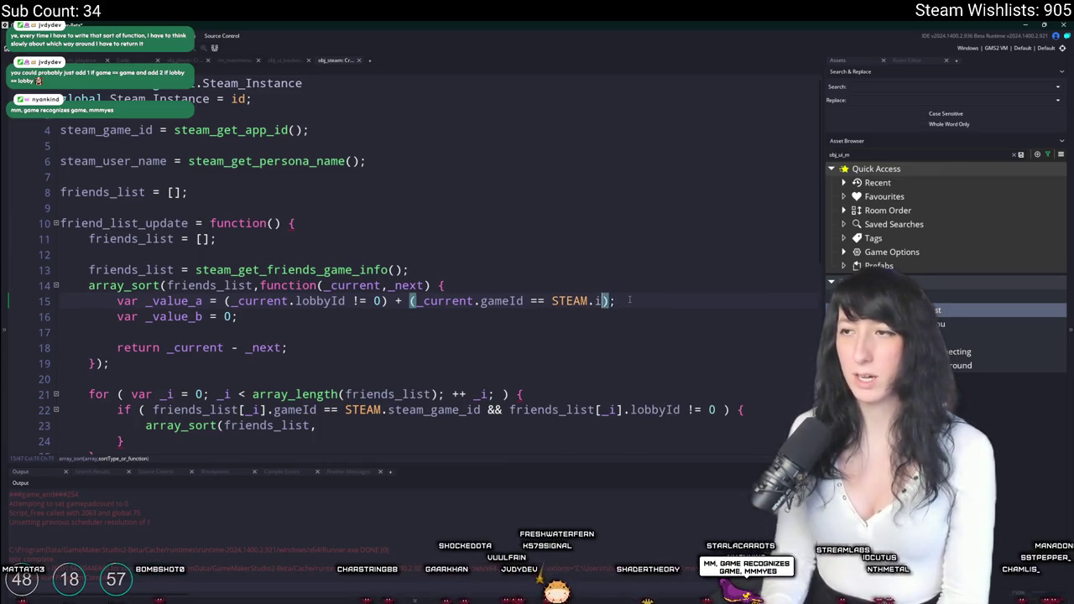
{"action": "type", "text": "m_gam_id"}
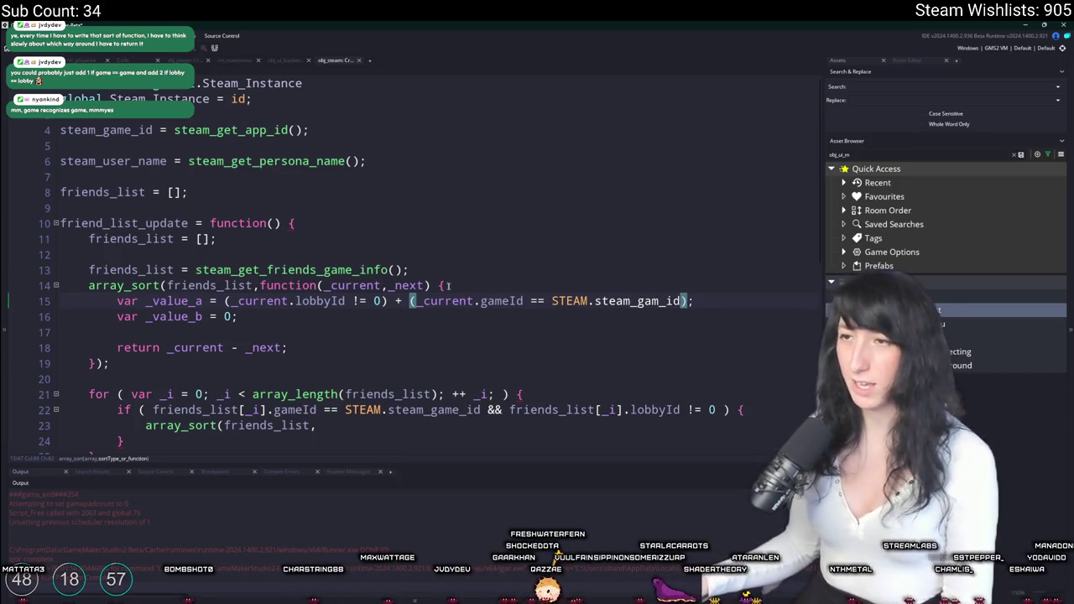
Put each check on its own line, moving the gameId comparison above the lobbyId check.
{"action": "key", "text": "Return"}
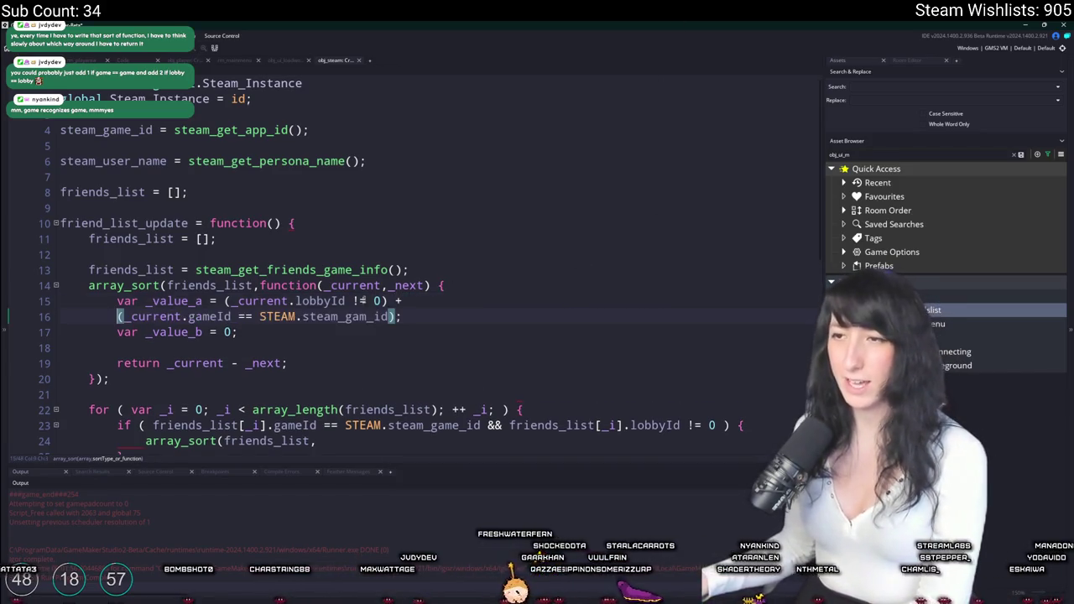
{"action": "left_click", "coordinate": [220, 300]}
{"action": "key", "text": "Return"}
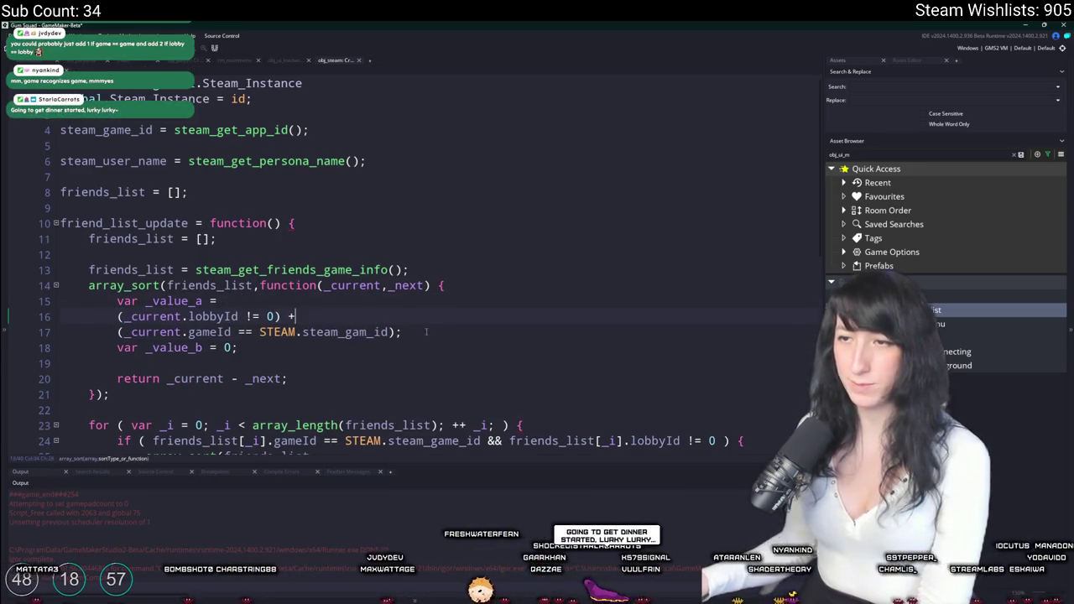
{"action": "left_click", "coordinate": [415, 331]}
{"action": "key", "text": "Return"}
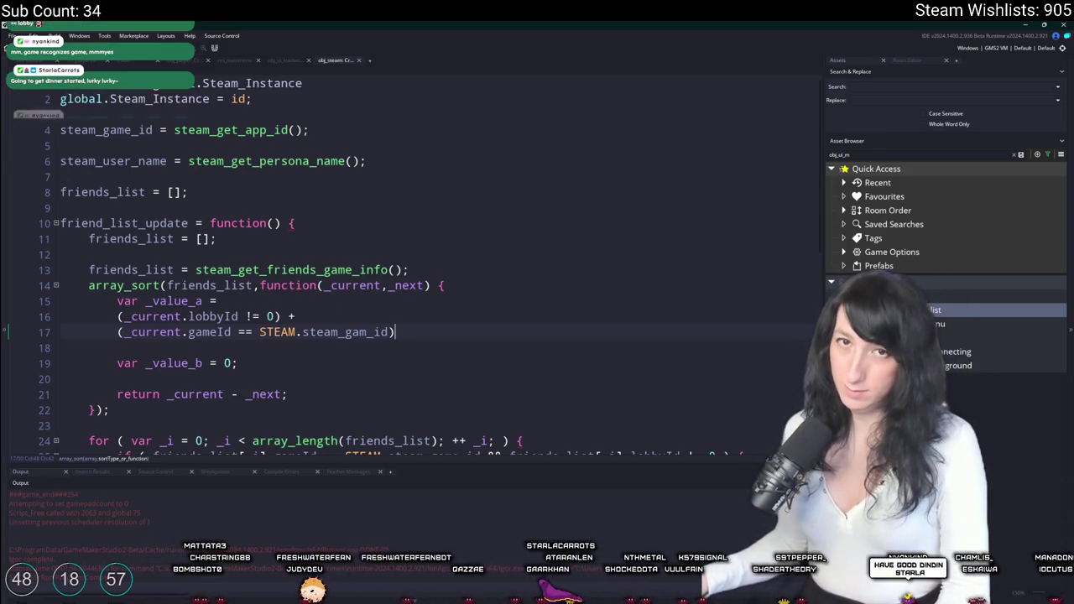
{"action": "left_click_drag", "start_coordinate": [395, 332], "coordinate": [118, 332]}
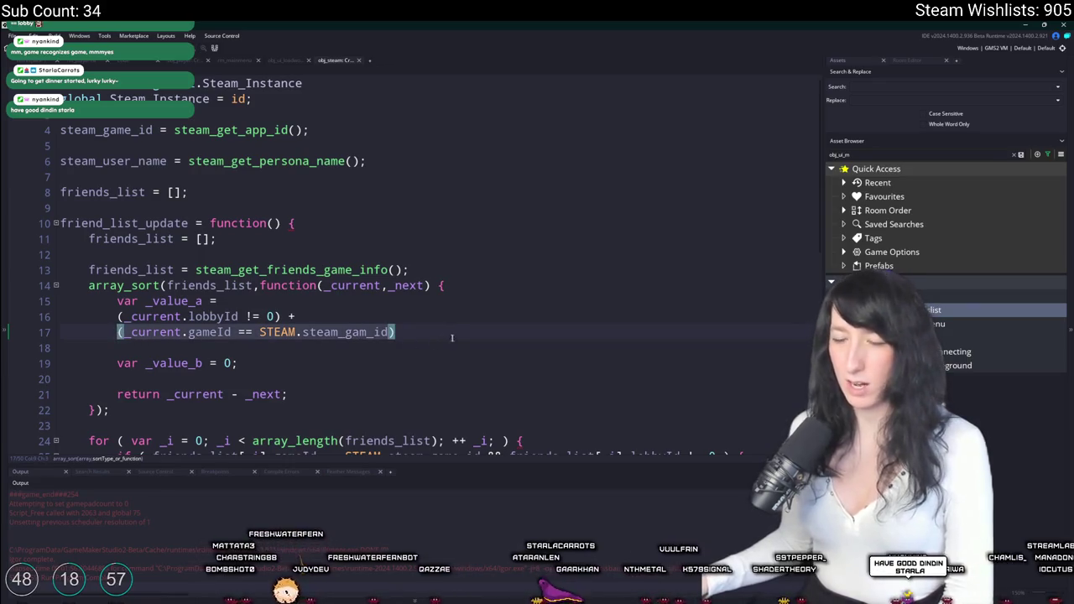
{"action": "key", "text": "ctrl+x"}
{"action": "left_click", "coordinate": [442, 301]}
{"action": "key", "text": "Return"}
{"action": "key", "text": "ctrl+v"}
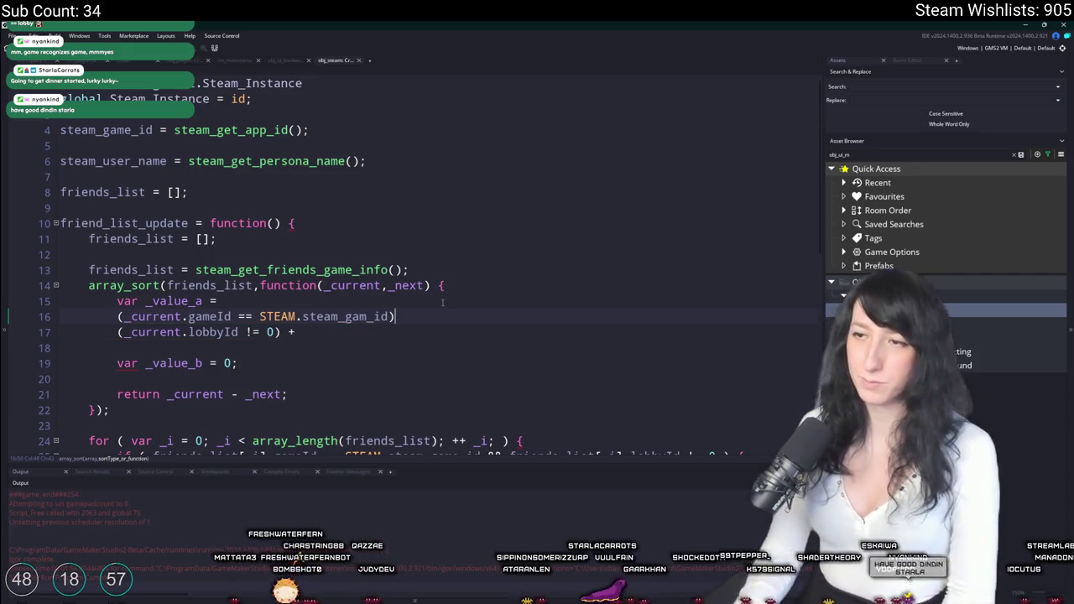
{"action": "type", "text": "+"}
Prefix the lobbyId check with the gameId comparison and && and fix the name to STEAM.steam_game_id.
{"action": "left_click", "coordinate": [188, 316]}
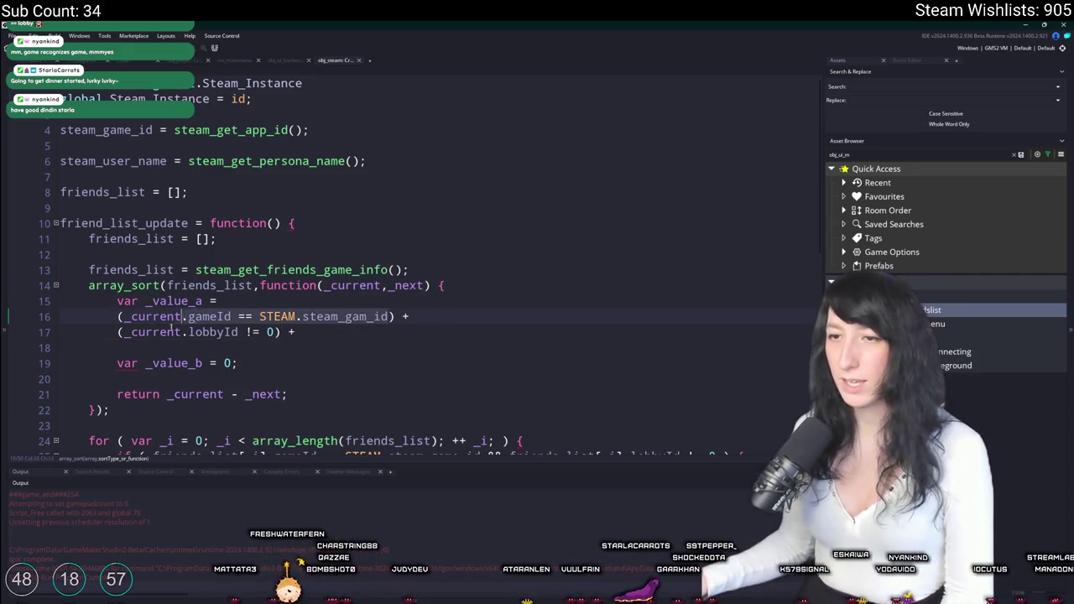
{"action": "left_click_drag", "start_coordinate": [123, 317], "coordinate": [390, 316]}
{"action": "key", "text": "ctrl+c"}
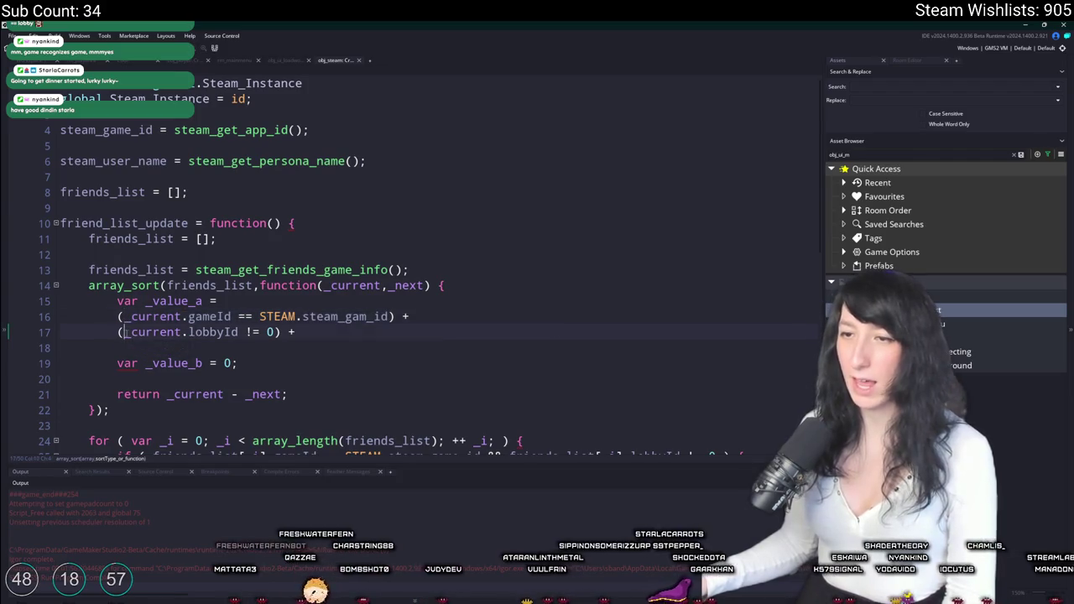
{"action": "left_click", "coordinate": [124, 332]}
{"action": "key", "text": "ctrl+v"}
{"action": "type", "text": "&&"}
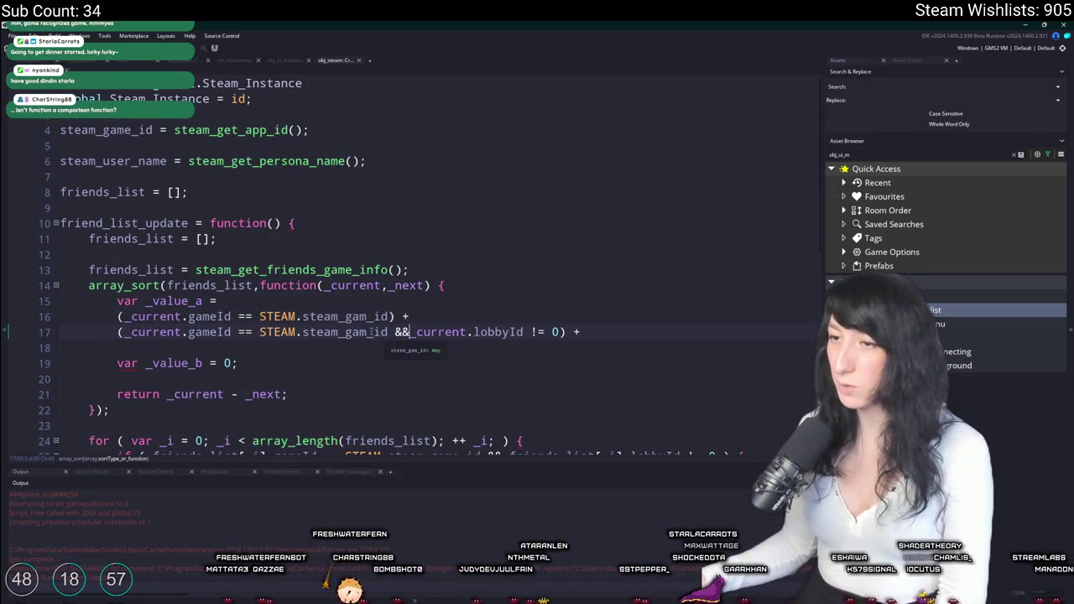
{"action": "type", "text": "e"}
{"action": "left_click", "coordinate": [373, 316]}
{"action": "type", "text": "e"}
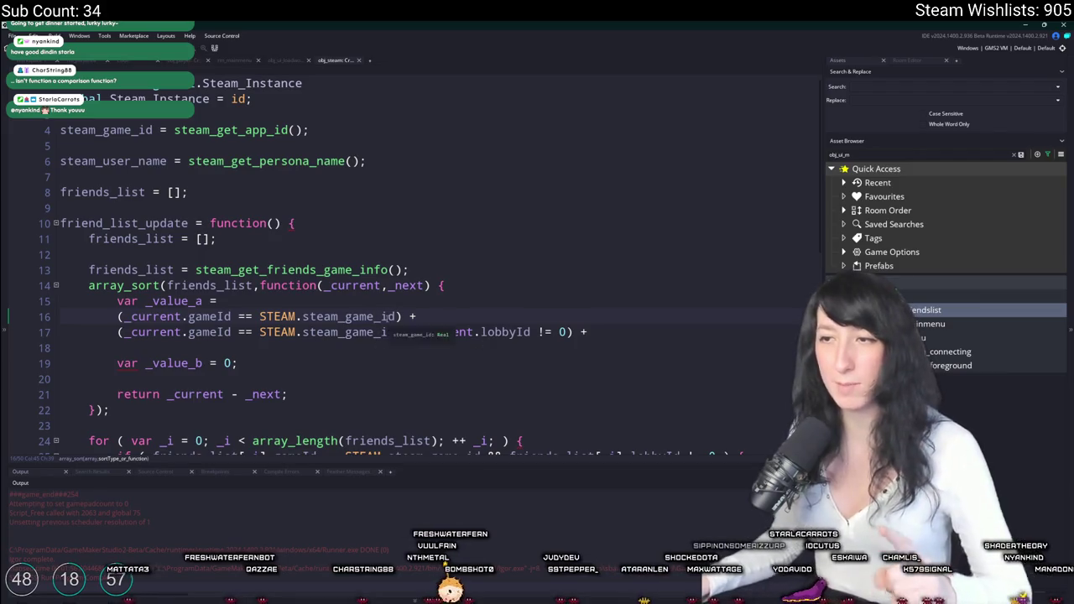
{"action": "left_click", "coordinate": [422, 333]}
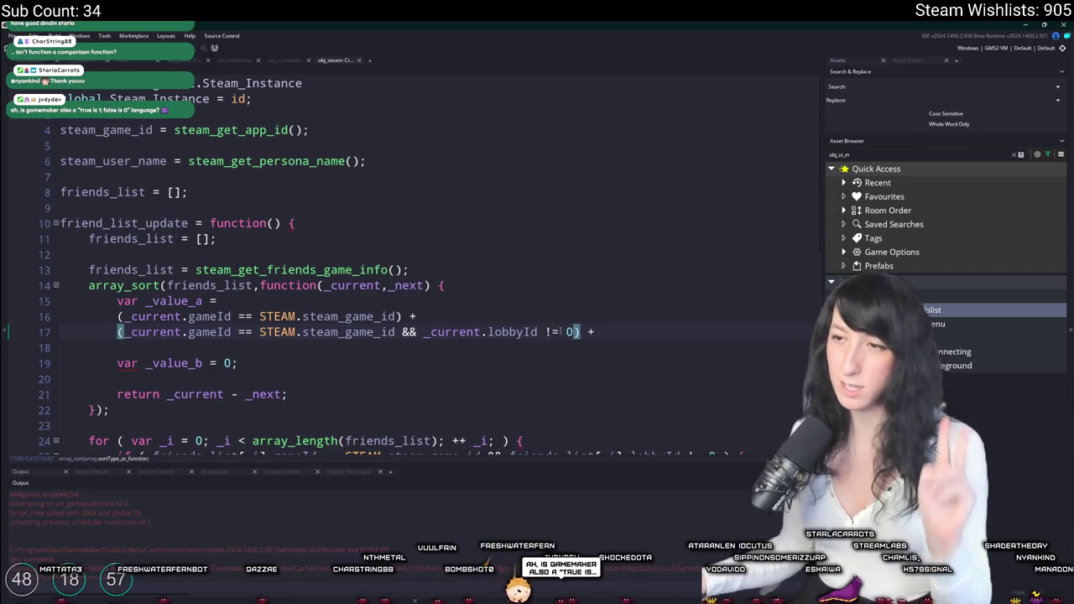
{"action": "left_click", "coordinate": [612, 332]}
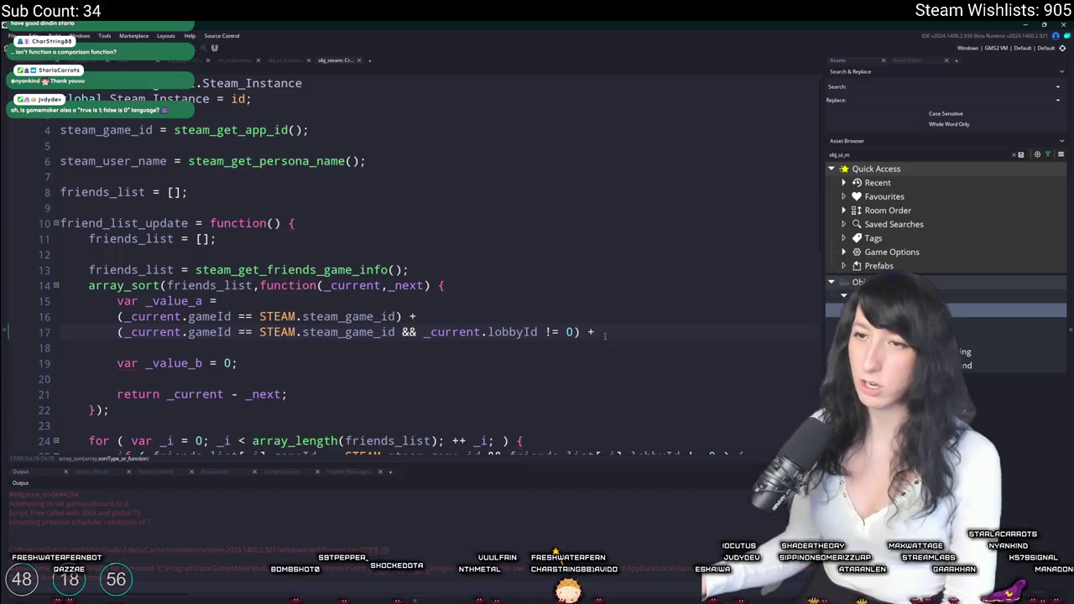
Begin a third _value_a term on line 18 with a steam_lobby_get function name.
{"action": "key", "text": "Return"}
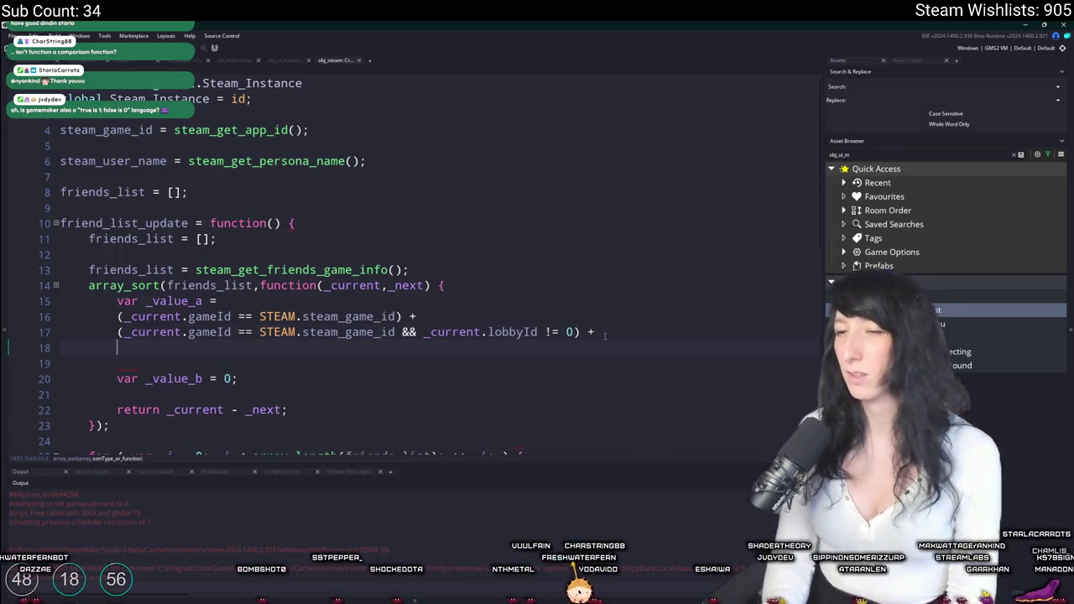
{"action": "type", "text": "("}
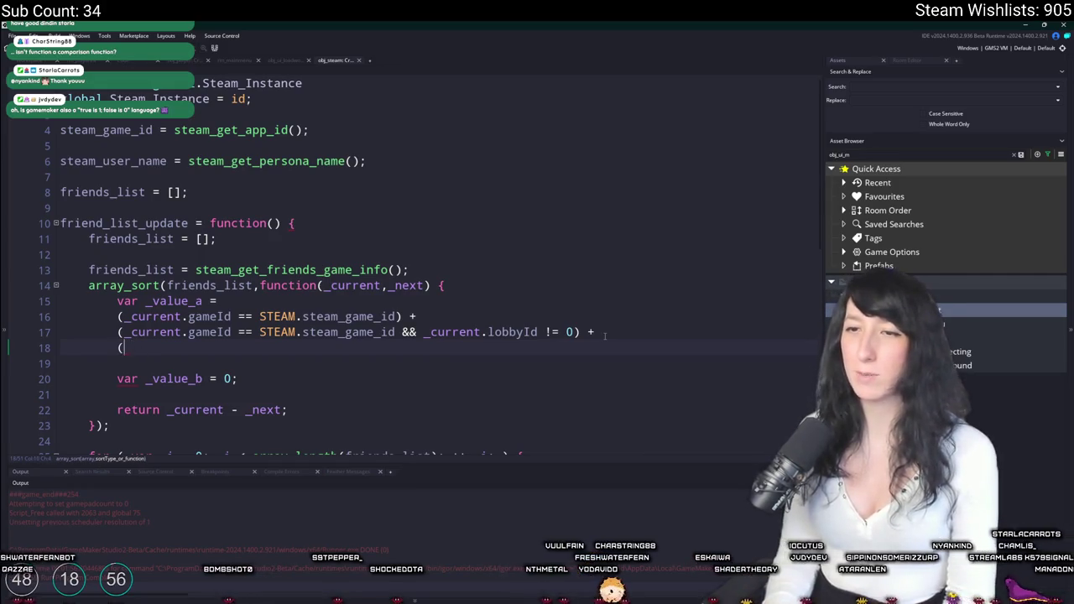
{"action": "type", "text": "_current."}
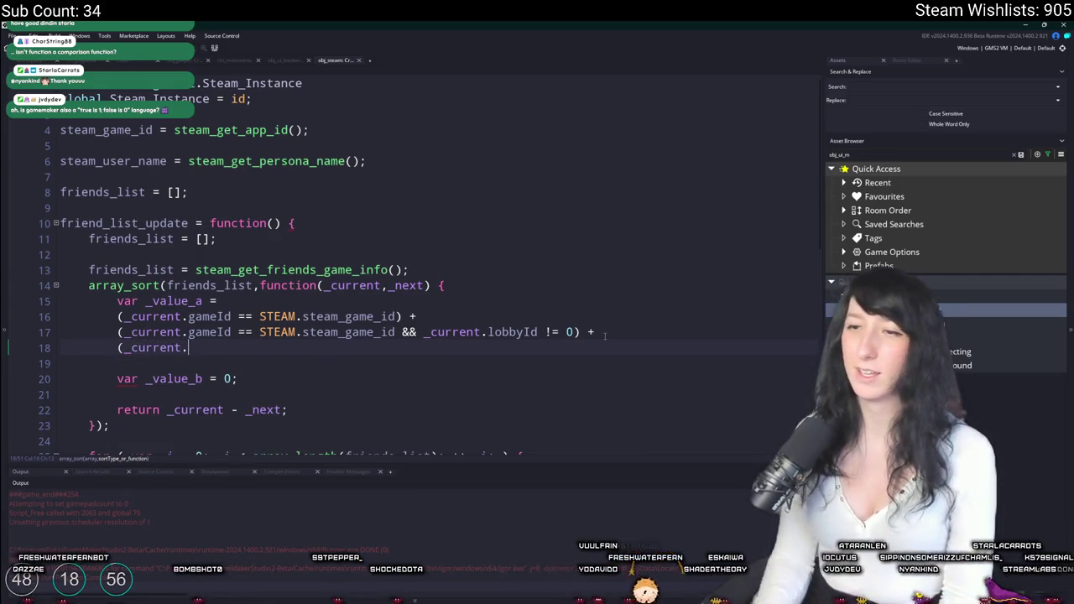
{"action": "left_click_drag", "start_coordinate": [539, 332], "coordinate": [426, 332]}
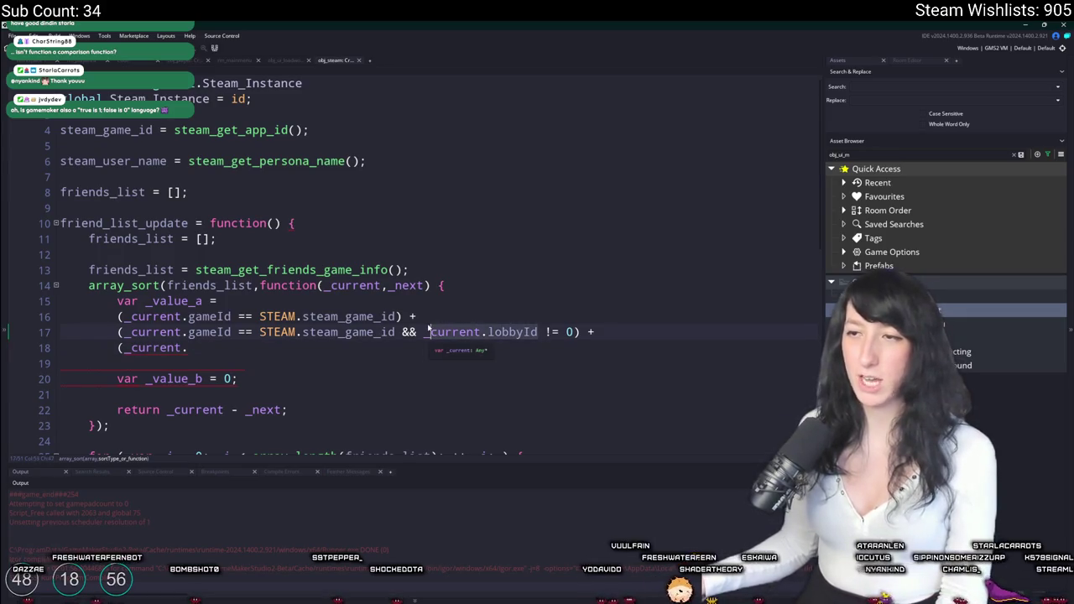
{"action": "left_click_drag", "start_coordinate": [188, 347], "coordinate": [124, 347]}
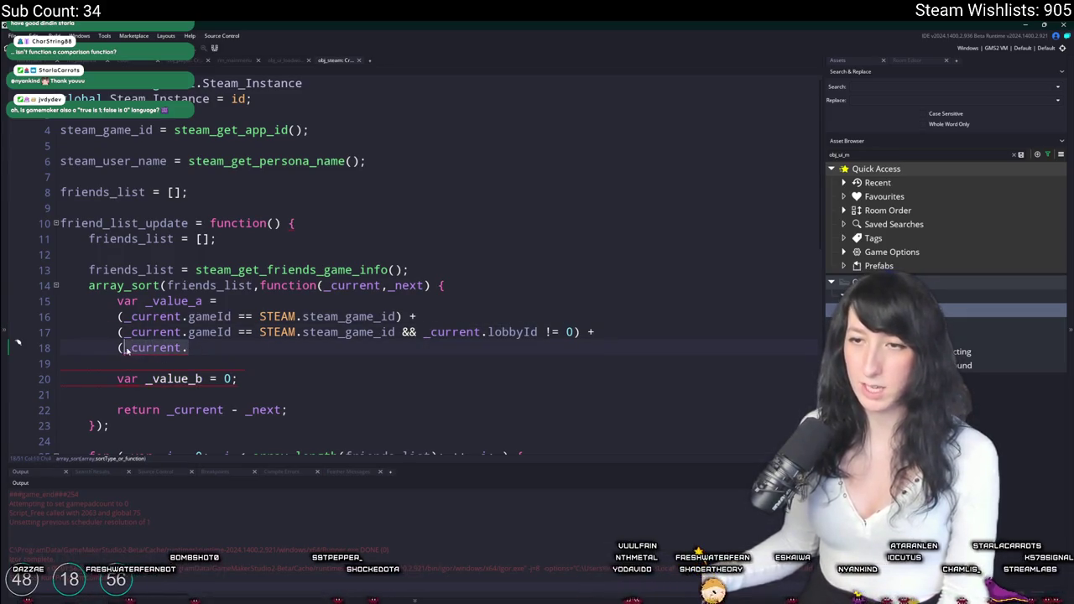
{"action": "type", "text": "steam_get_lobb"}
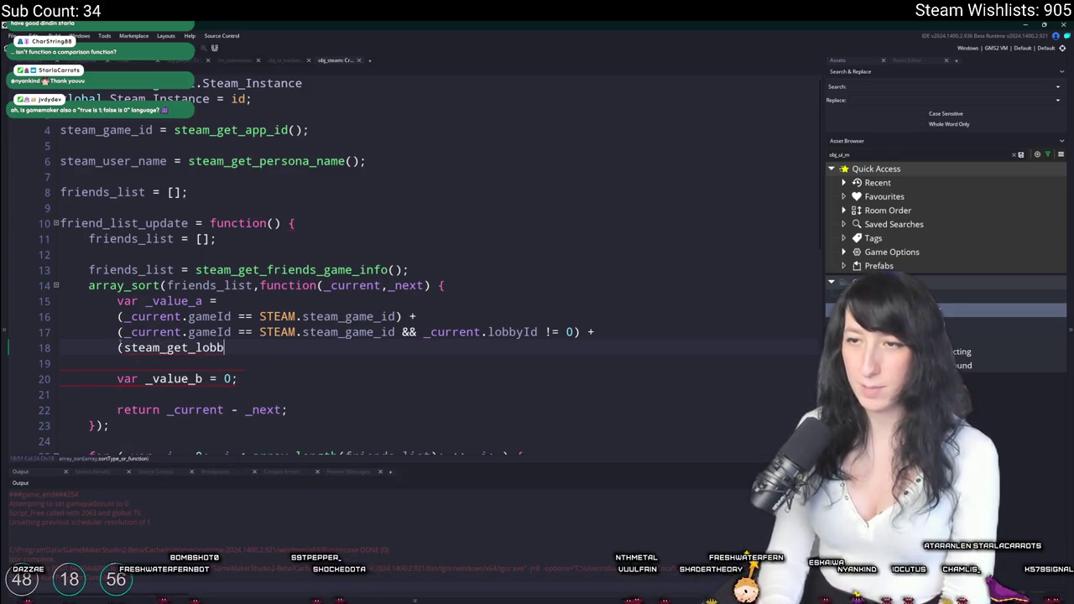
{"action": "key", "text": "BackSpace"}
{"action": "key", "text": "BackSpace"}
{"action": "key", "text": "BackSpace"}
{"action": "key", "text": "BackSpace"}
{"action": "key", "text": "BackSpace"}
{"action": "key", "text": "BackSpace"}
{"action": "key", "text": "BackSpace"}
{"action": "key", "text": "BackSpace"}
{"action": "type", "text": "l"}
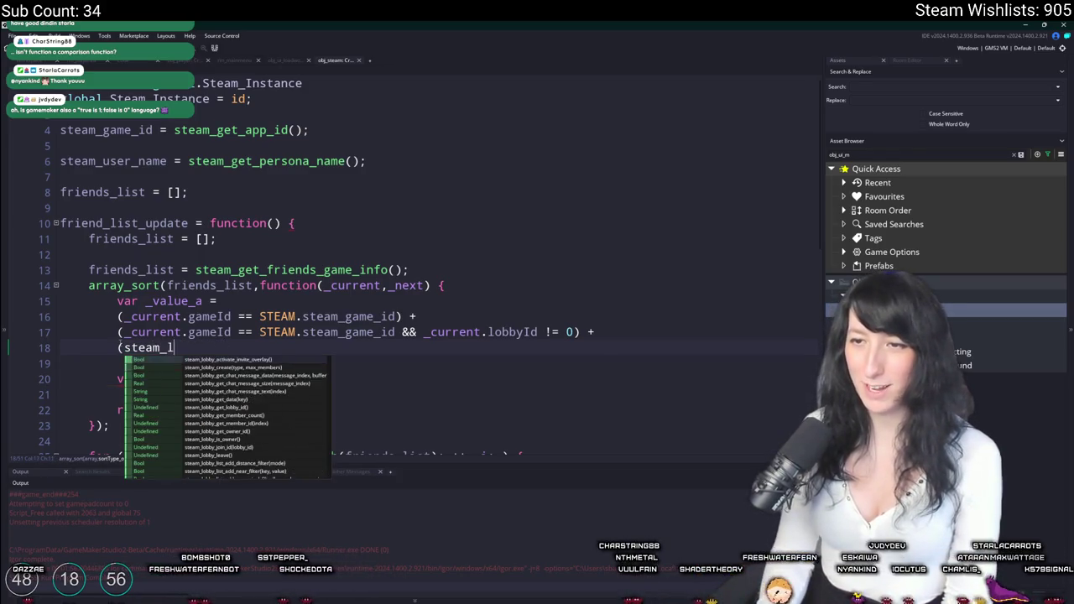
{"action": "type", "text": "obby_get"}
{"action": "key", "text": "Down"}
{"action": "key", "text": "Down"}
{"action": "key", "text": "Down"}
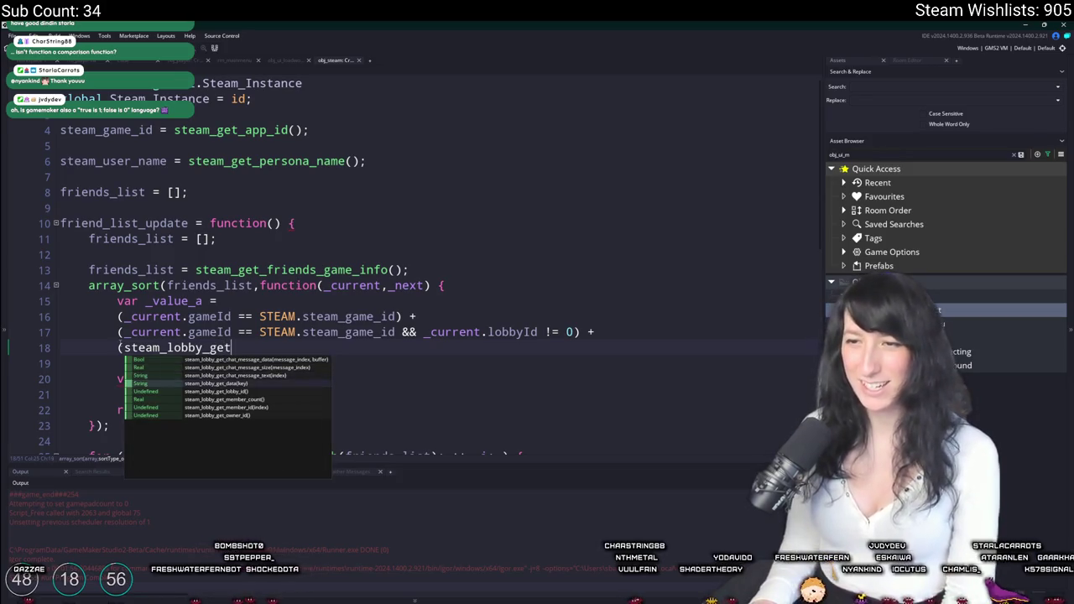
{"action": "key", "text": "Down"}
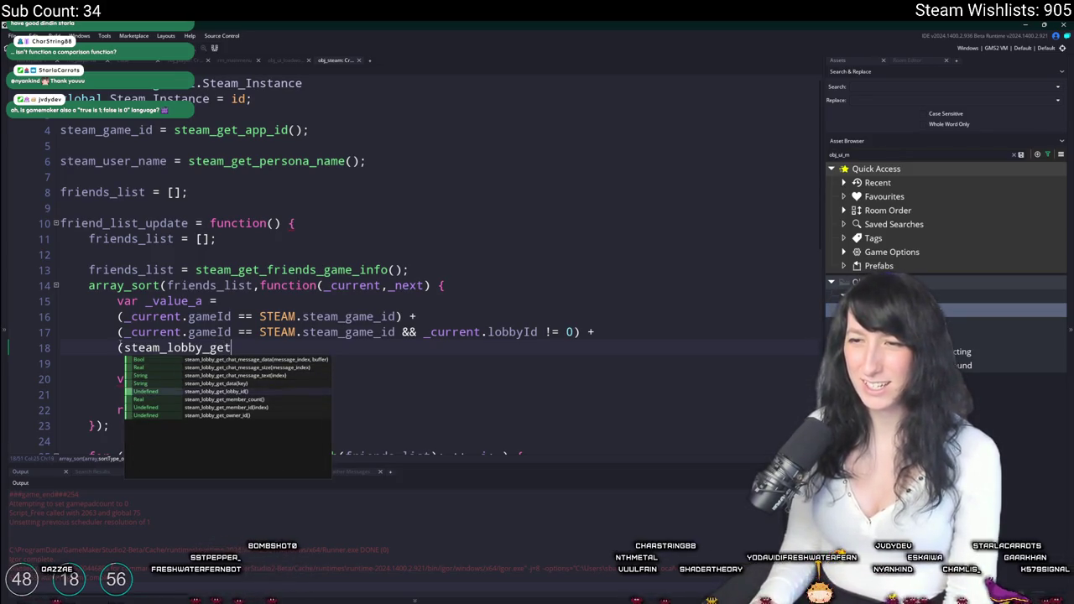
{"action": "key", "text": "Up"}
{"action": "key", "text": "Up"}
{"action": "key", "text": "Up"}
{"action": "key", "text": "Down"}
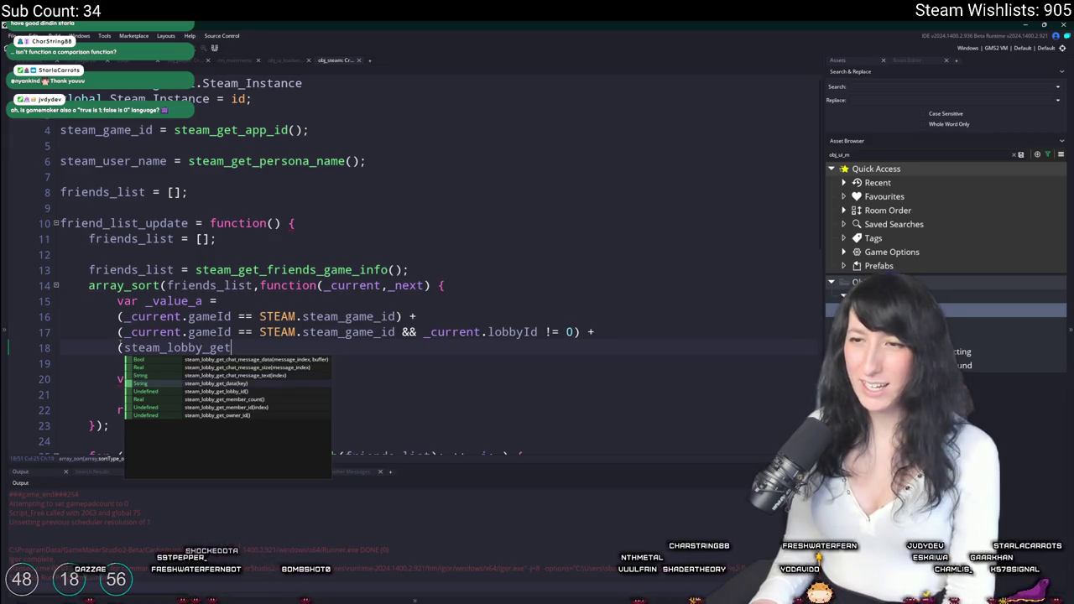
{"action": "key", "text": "BackSpace"}
{"action": "key", "text": "BackSpace"}
{"action": "key", "text": "BackSpace"}
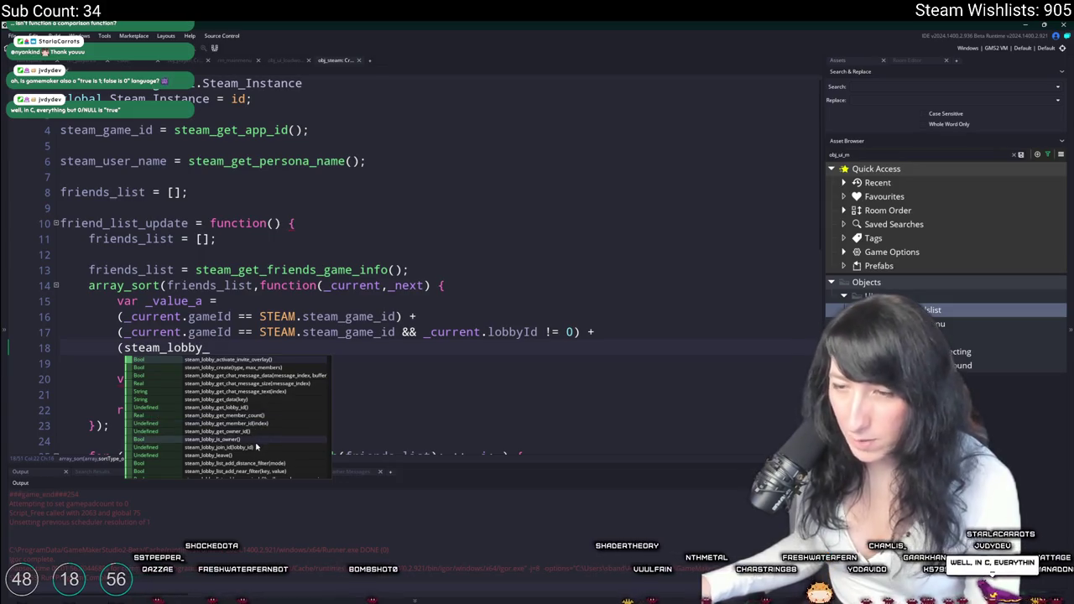
Complete the term as steam_lobby_get_data(_current.lobbyId) from the suggestion list.
{"action": "scroll", "coordinate": [257, 424], "scroll_direction": "down", "scroll_amount": 3}
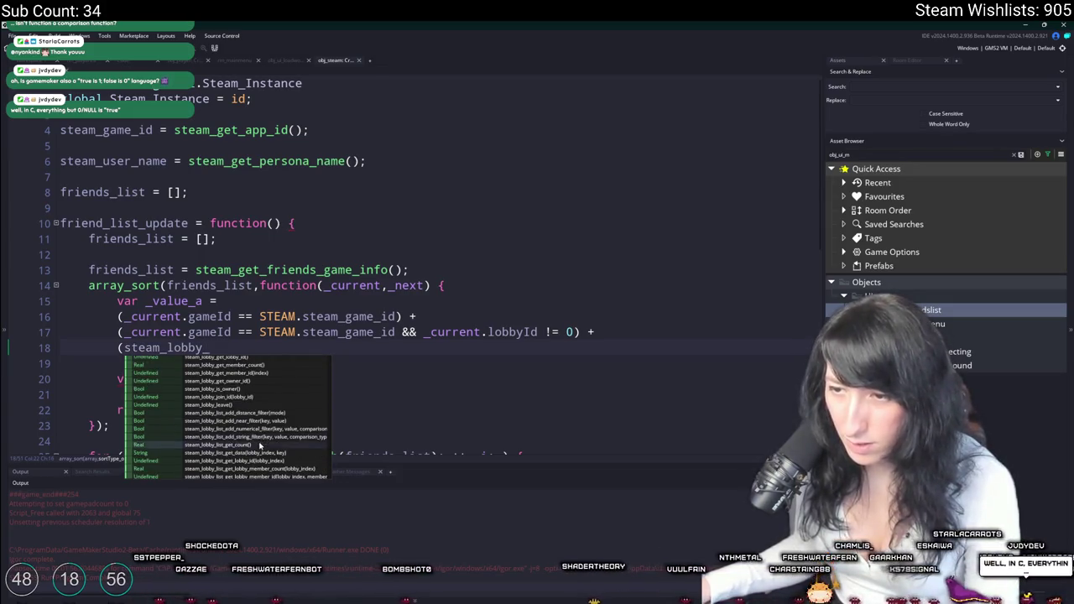
{"action": "scroll", "coordinate": [261, 440], "scroll_direction": "down", "scroll_amount": 3}
{"action": "scroll", "coordinate": [261, 436], "scroll_direction": "down", "scroll_amount": 3}
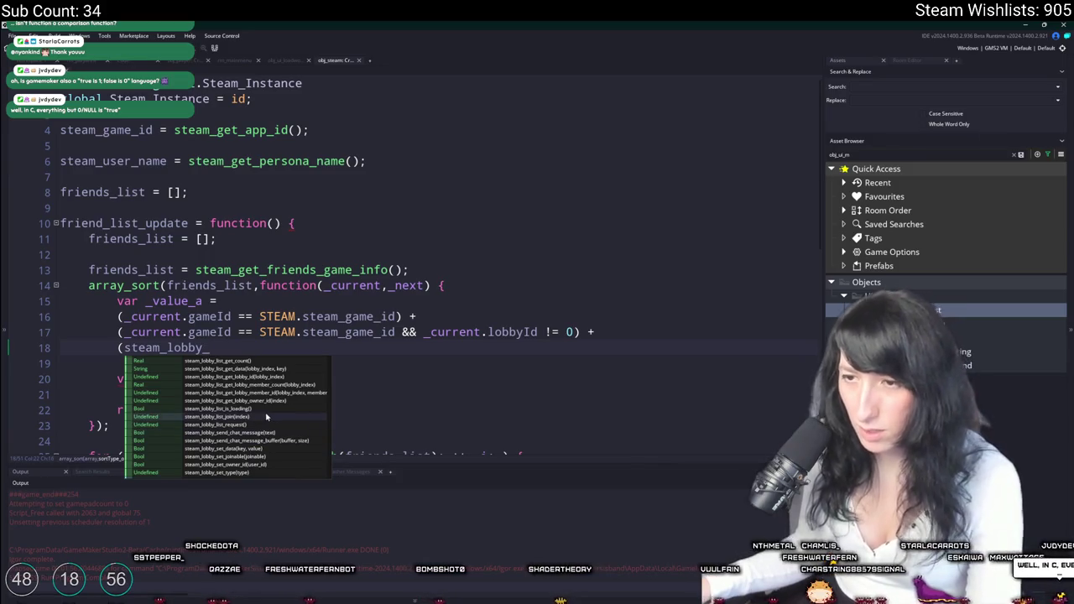
{"action": "scroll", "coordinate": [252, 438], "scroll_direction": "up", "scroll_amount": 3}
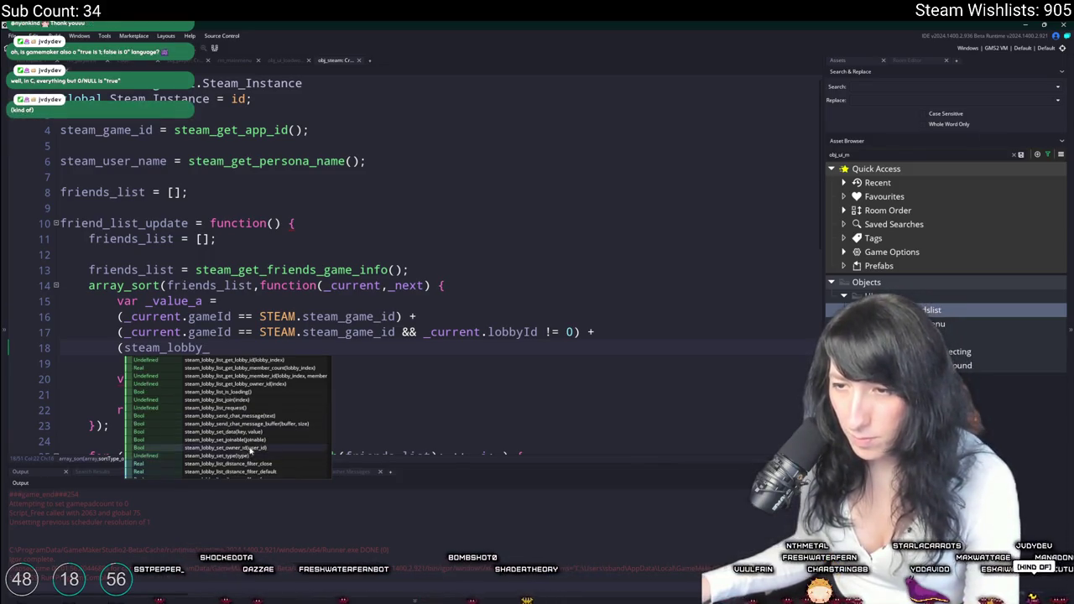
{"action": "scroll", "coordinate": [264, 428], "scroll_direction": "up", "scroll_amount": 3}
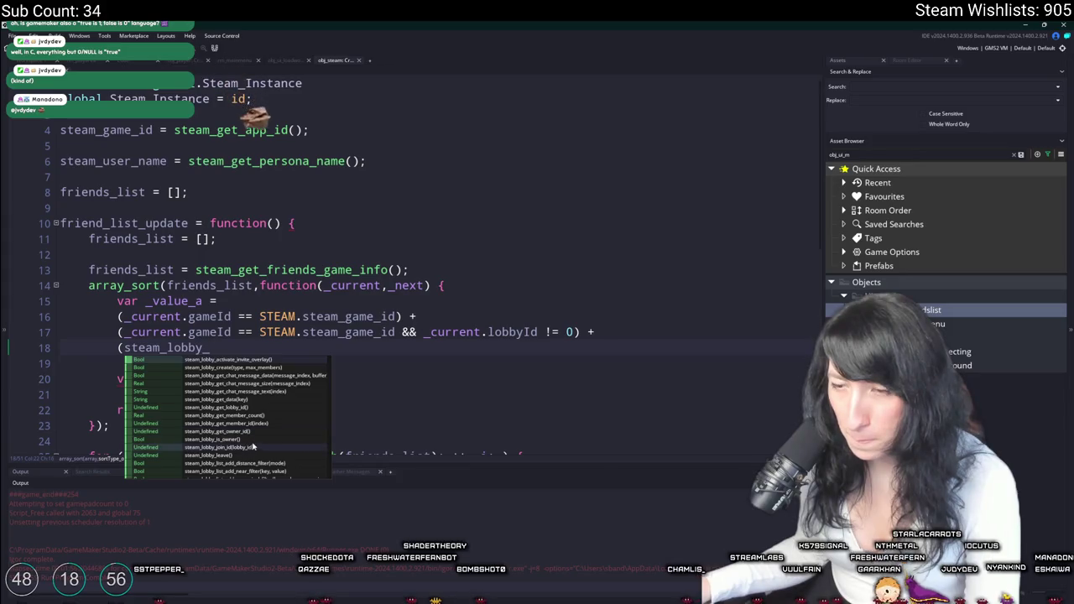
{"action": "left_click", "coordinate": [275, 400]}
{"action": "type", "text": "_current.lobbyId"}
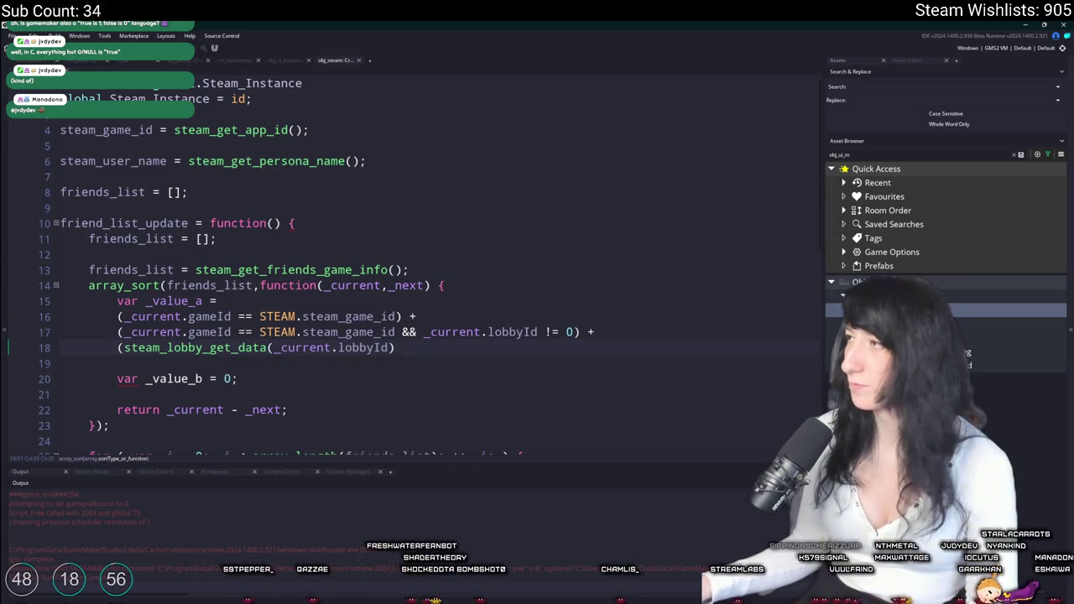
{"action": "key", "text": "alt+Tab"}
{"action": "double_click", "coordinate": [470, 29]}
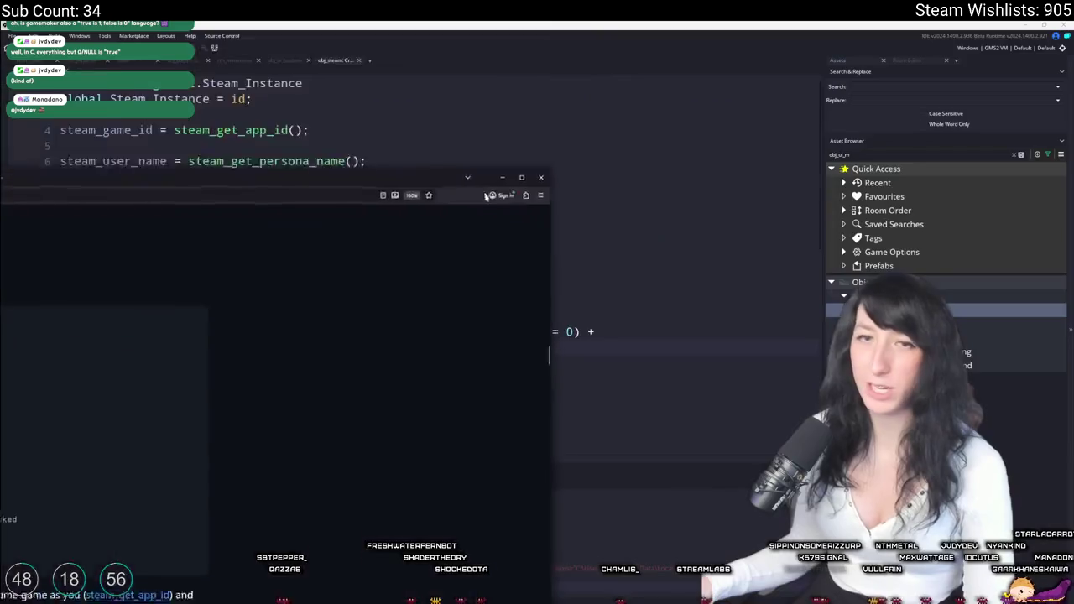
In the Steamworks wiki, switch to the steam_get_friends tab and open the Lobbies page.
{"action": "left_click", "coordinate": [453, 30]}
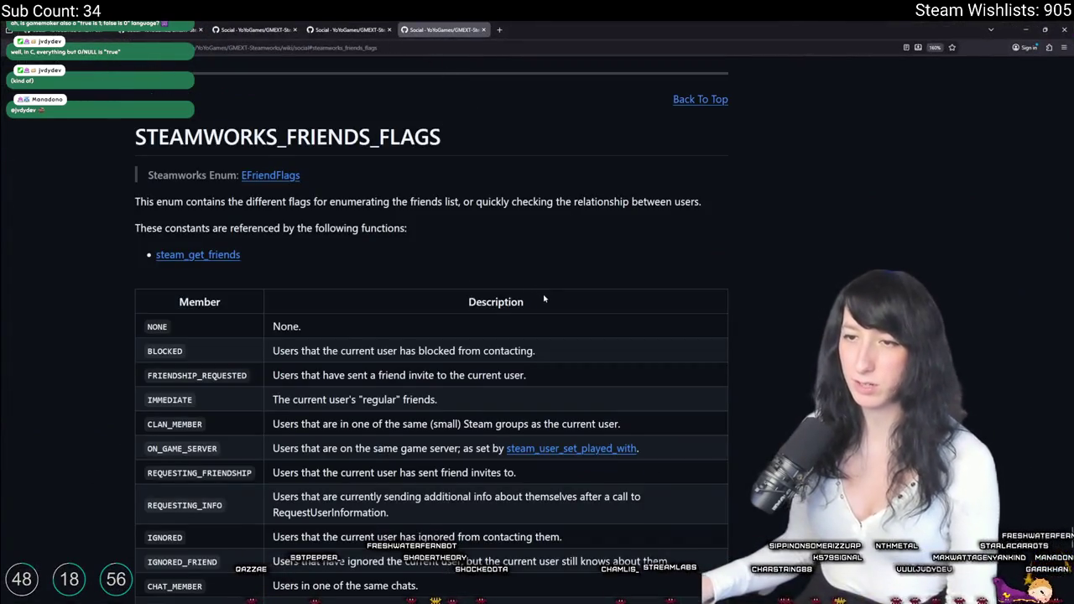
{"action": "scroll", "coordinate": [545, 299], "scroll_direction": "down", "scroll_amount": 2}
{"action": "key", "text": "ctrl+Page_Up"}
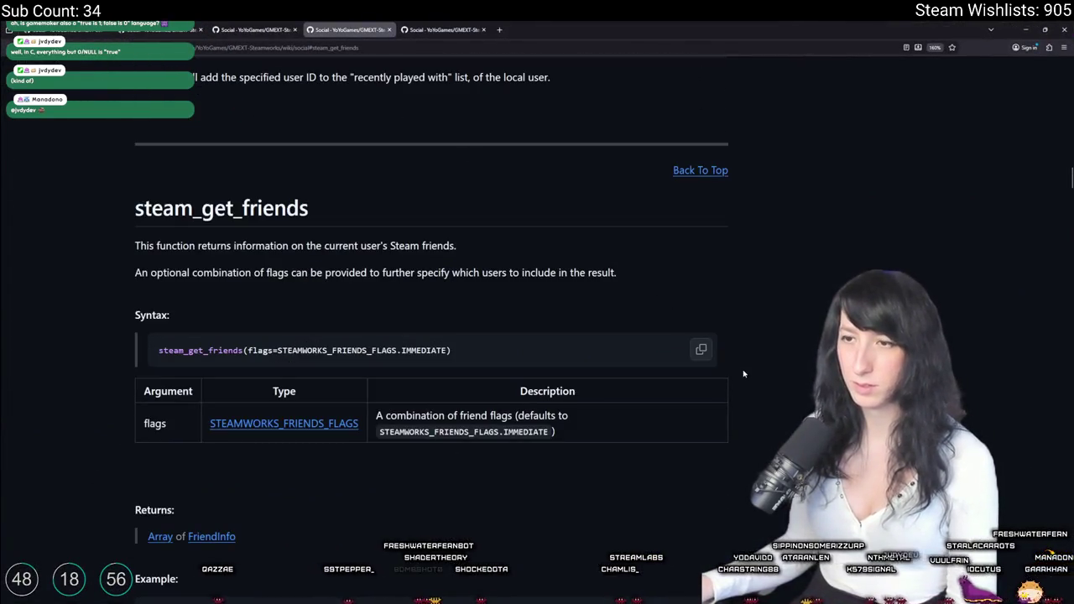
{"action": "scroll", "coordinate": [834, 243], "scroll_direction": "up", "scroll_amount": 15}
{"action": "scroll", "coordinate": [433, 393], "scroll_direction": "down", "scroll_amount": 4}
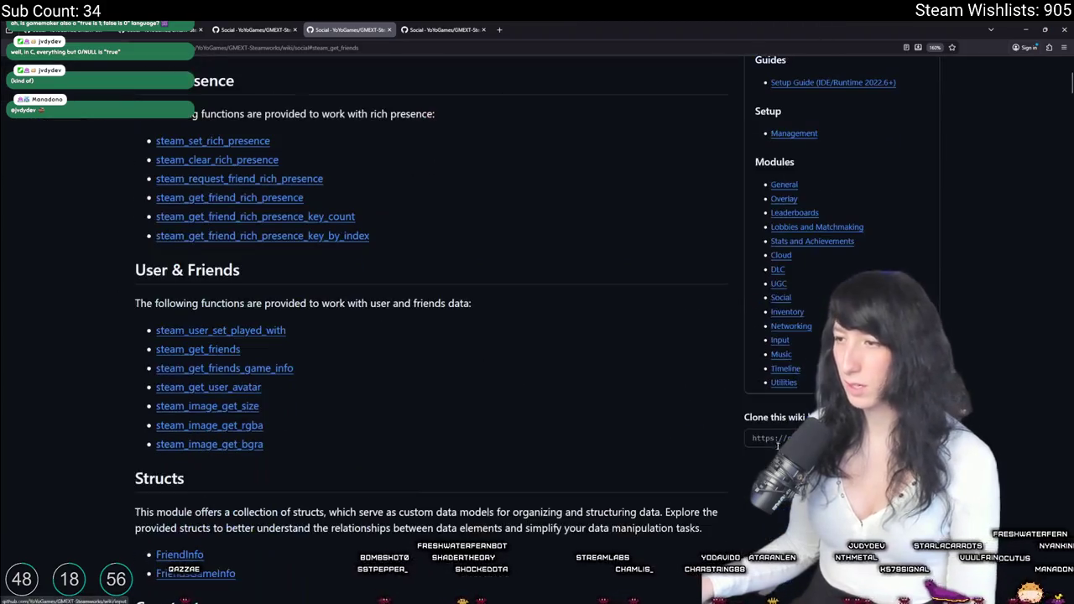
{"action": "left_click", "coordinate": [793, 230]}
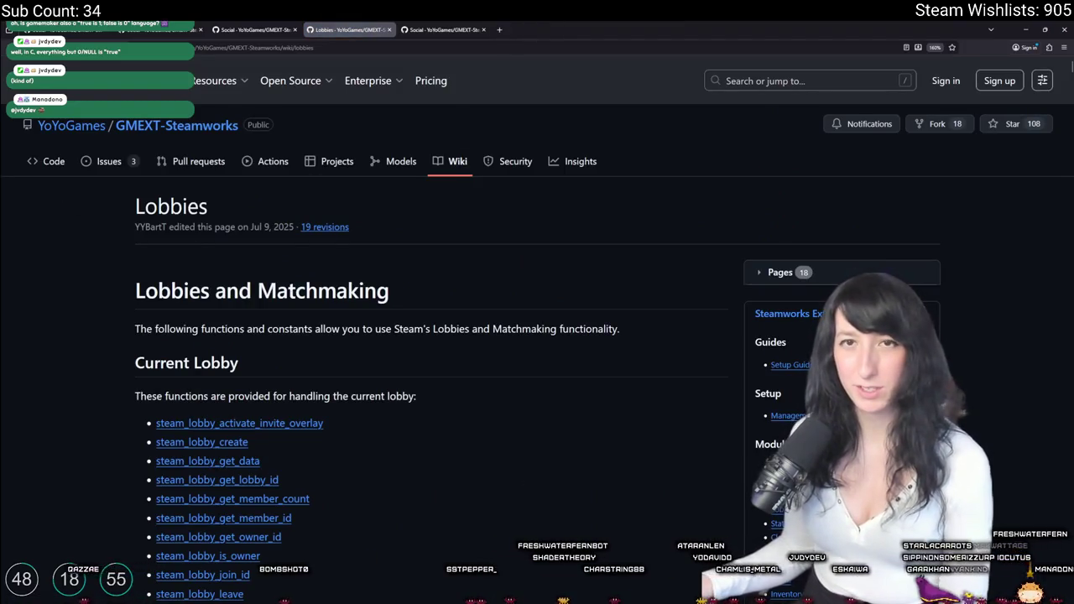
{"action": "scroll", "coordinate": [434, 290], "scroll_direction": "down", "scroll_amount": 5}
{"action": "scroll", "coordinate": [431, 307], "scroll_direction": "up", "scroll_amount": 2}
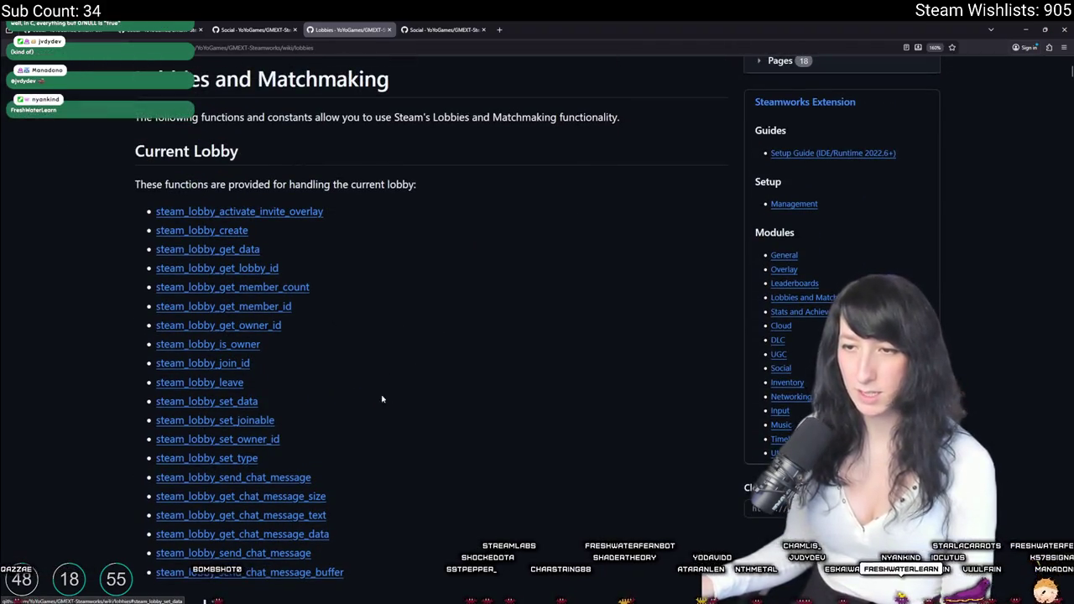
Read steam_lobby_get_data's key argument, compare steam_lobby_set_data, then return to GameMaker.
{"action": "left_click", "coordinate": [186, 249]}
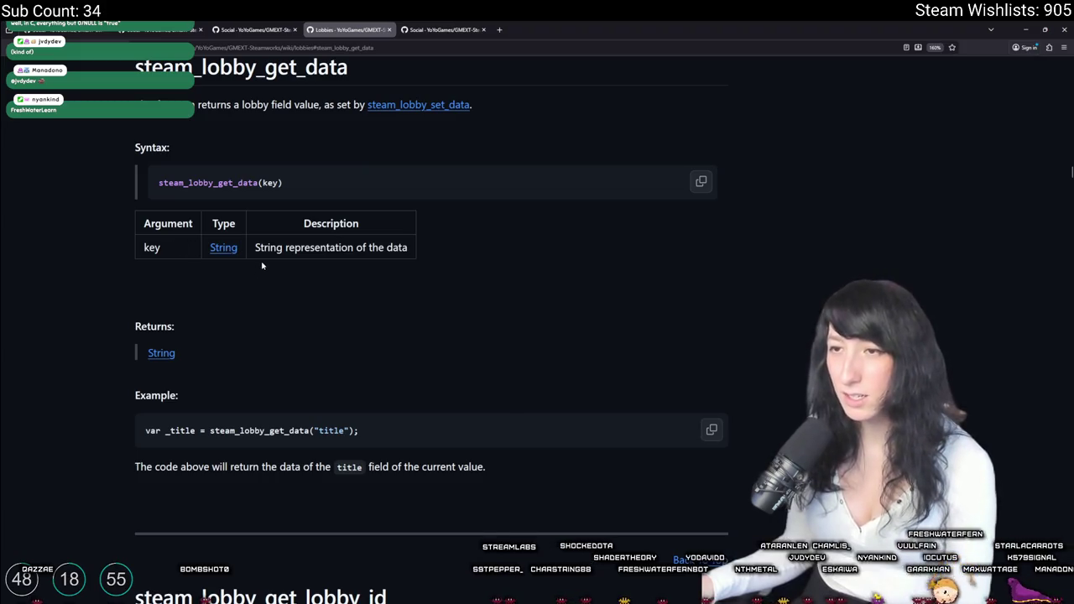
{"action": "left_click_drag", "start_coordinate": [255, 247], "coordinate": [408, 247]}
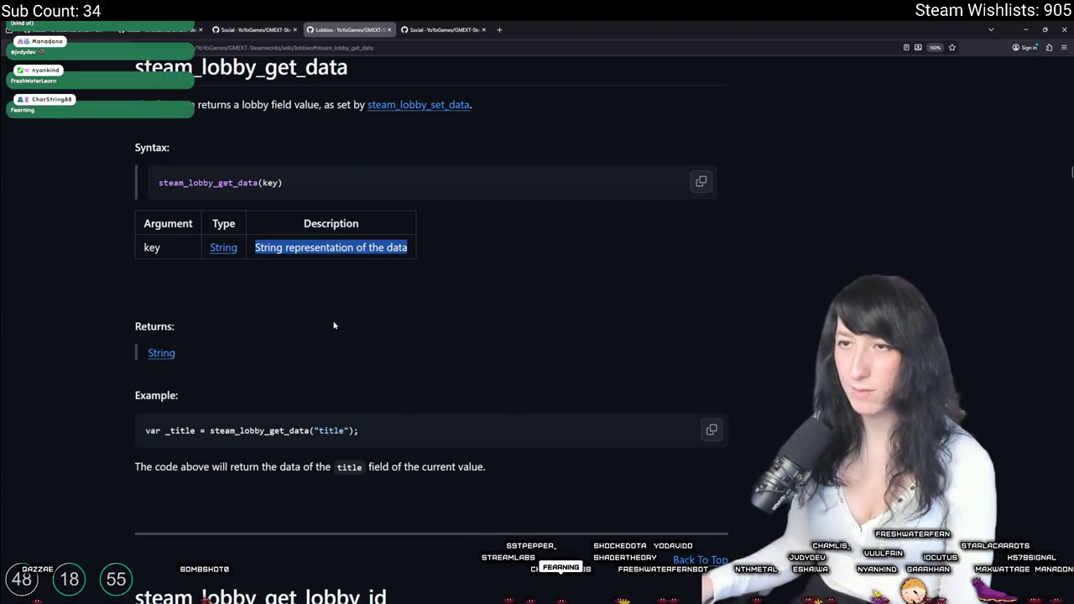
{"action": "left_click", "coordinate": [343, 316]}
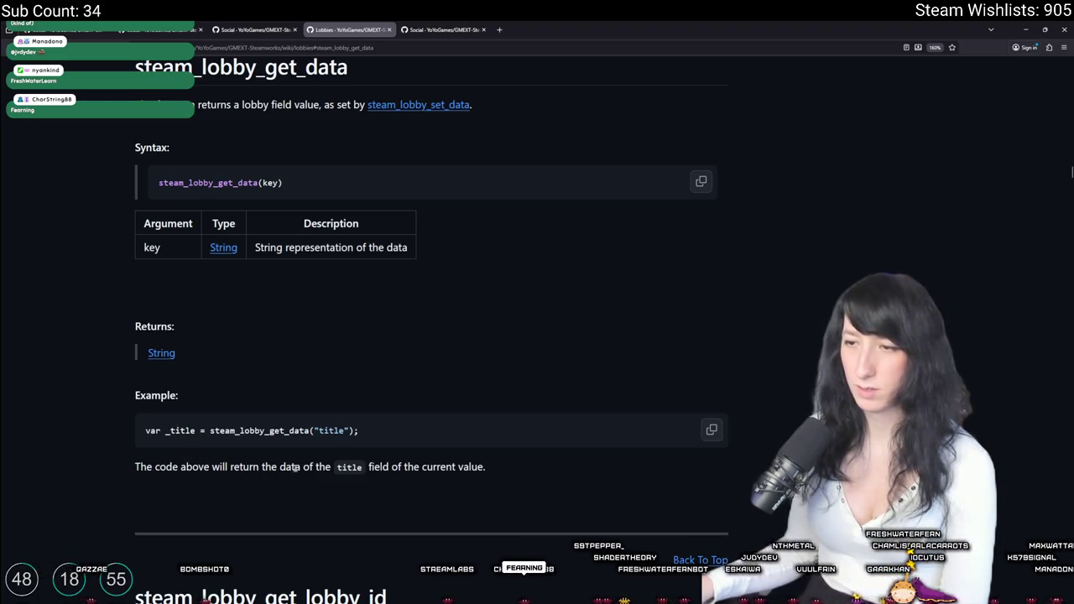
{"action": "scroll", "coordinate": [367, 172], "scroll_direction": "up", "scroll_amount": 1}
{"action": "left_click", "coordinate": [380, 172]}
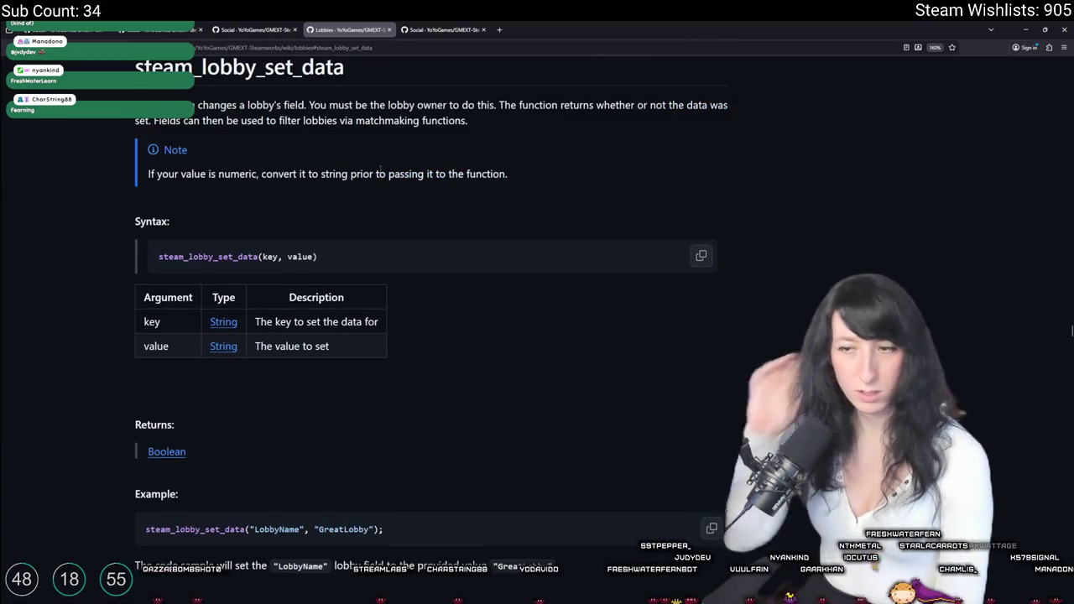
{"action": "key", "text": "alt+Left"}
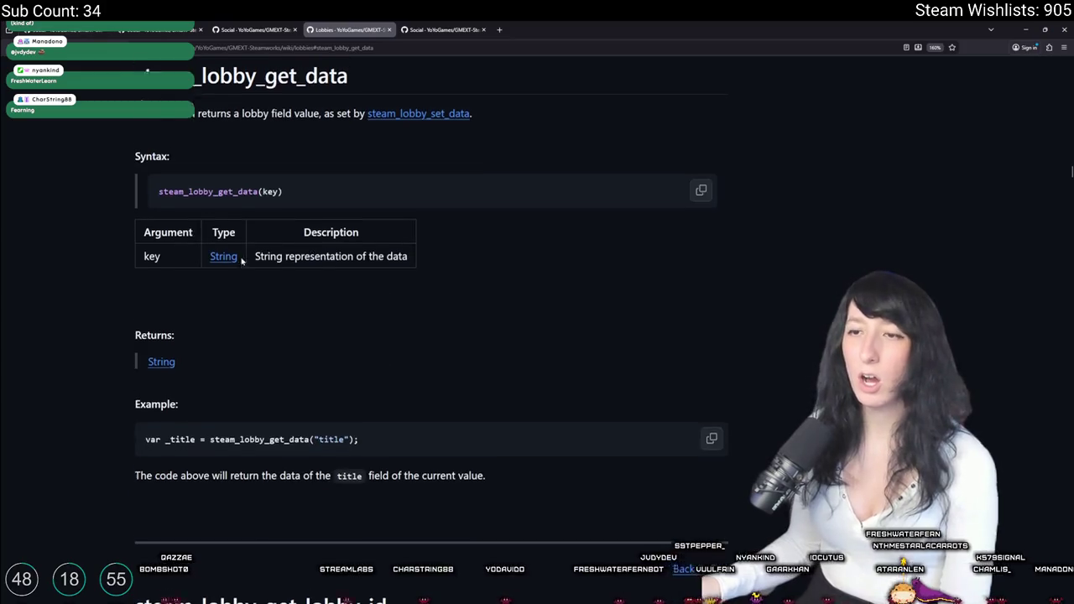
{"action": "scroll", "coordinate": [238, 269], "scroll_direction": "down", "scroll_amount": 4}
{"action": "scroll", "coordinate": [236, 277], "scroll_direction": "down", "scroll_amount": 4}
{"action": "scroll", "coordinate": [288, 285], "scroll_direction": "up", "scroll_amount": 10}
{"action": "scroll", "coordinate": [296, 290], "scroll_direction": "down", "scroll_amount": 3}
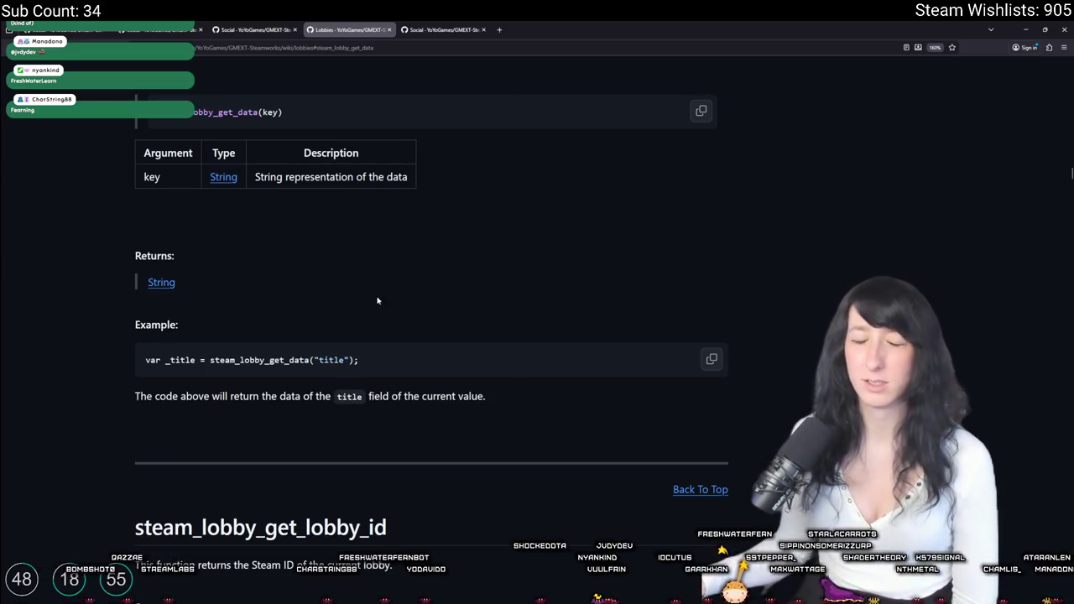
{"action": "scroll", "coordinate": [370, 304], "scroll_direction": "up", "scroll_amount": 3}
{"action": "key", "text": "alt+Tab"}
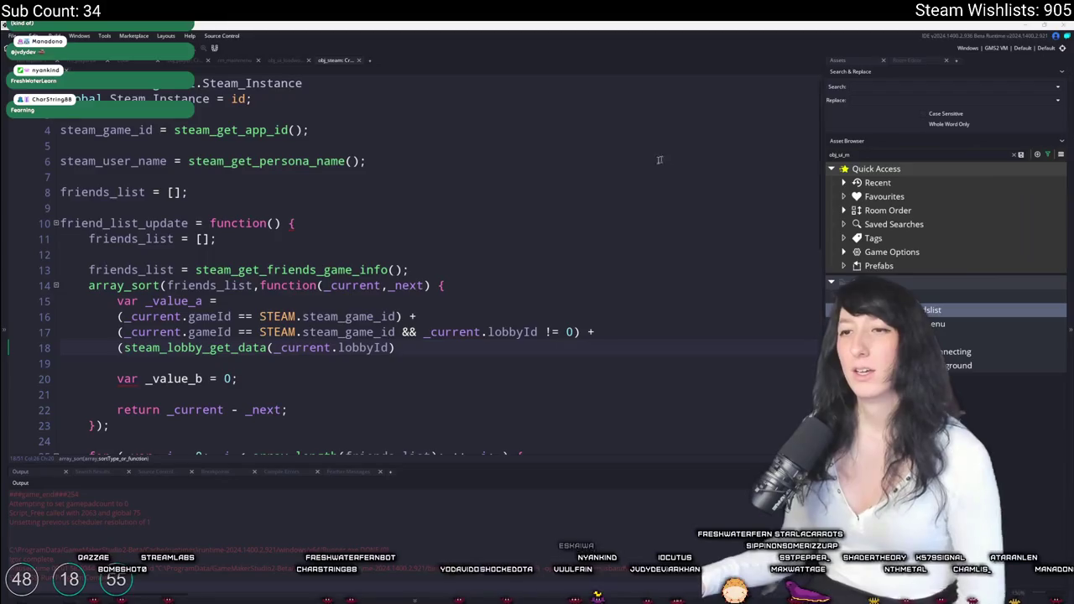
Search the whole project for 'lobby' and open the scr_networking match.
{"action": "key", "text": "ctrl+t"}
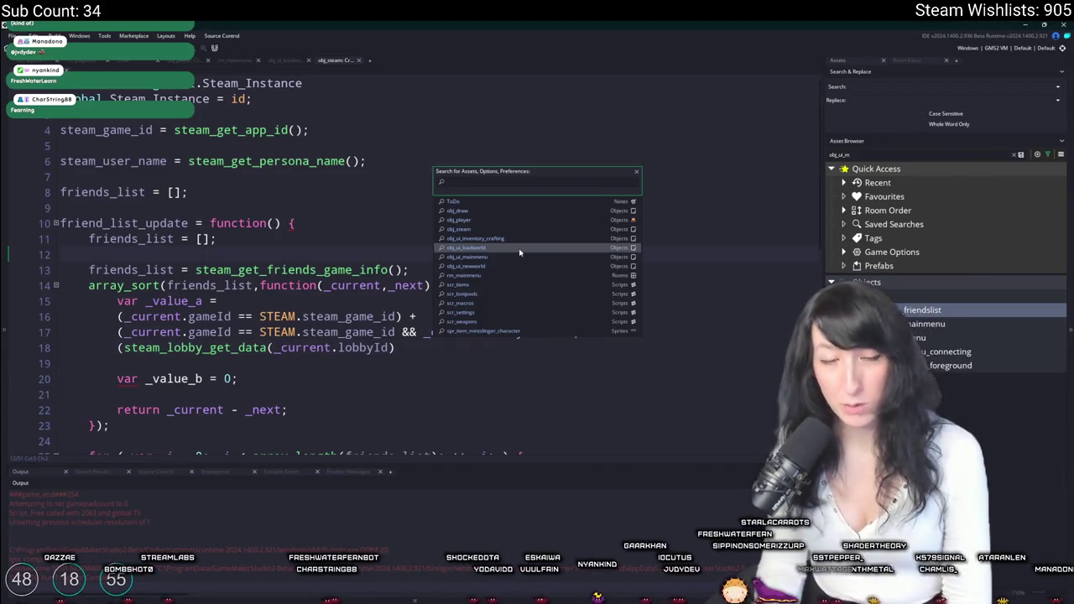
{"action": "key", "text": "Escape"}
{"action": "type", "text": "lobby"}
{"action": "key", "text": "Return"}
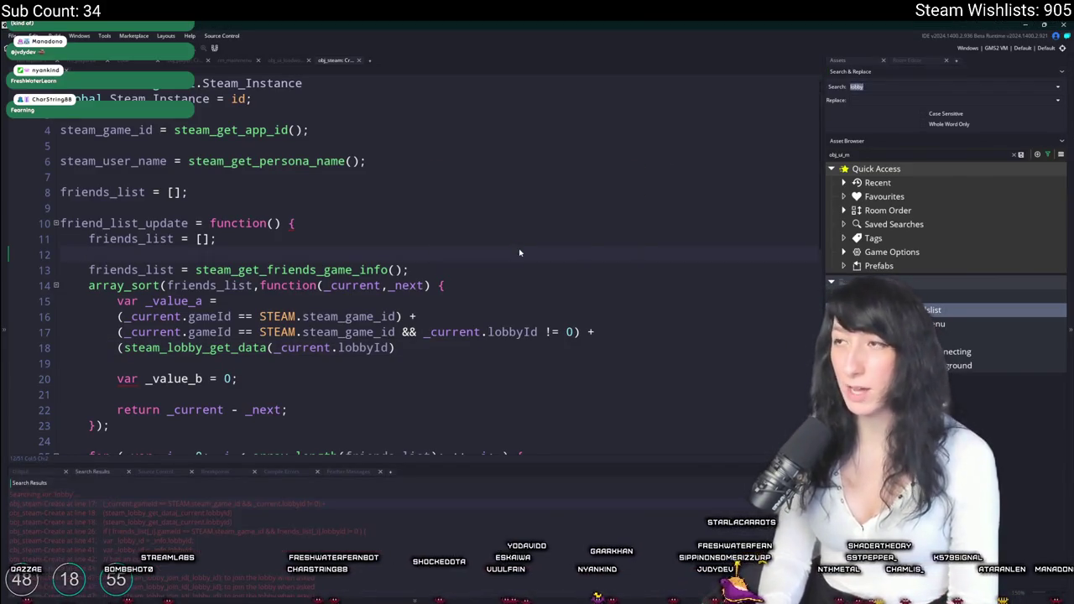
{"action": "scroll", "coordinate": [246, 537], "scroll_direction": "down", "scroll_amount": 10}
{"action": "double_click", "coordinate": [246, 526]}
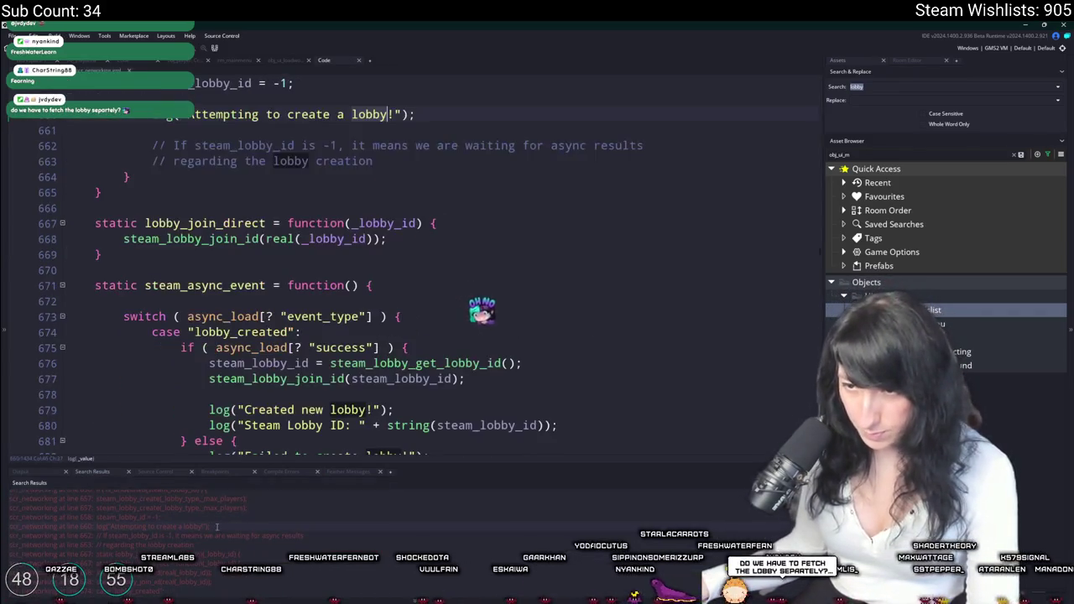
In the lobby owner branch, overwrite the isGameMakerTest lobby data key, beginning to type Max Players.
{"action": "scroll", "coordinate": [295, 342], "scroll_direction": "down", "scroll_amount": 2}
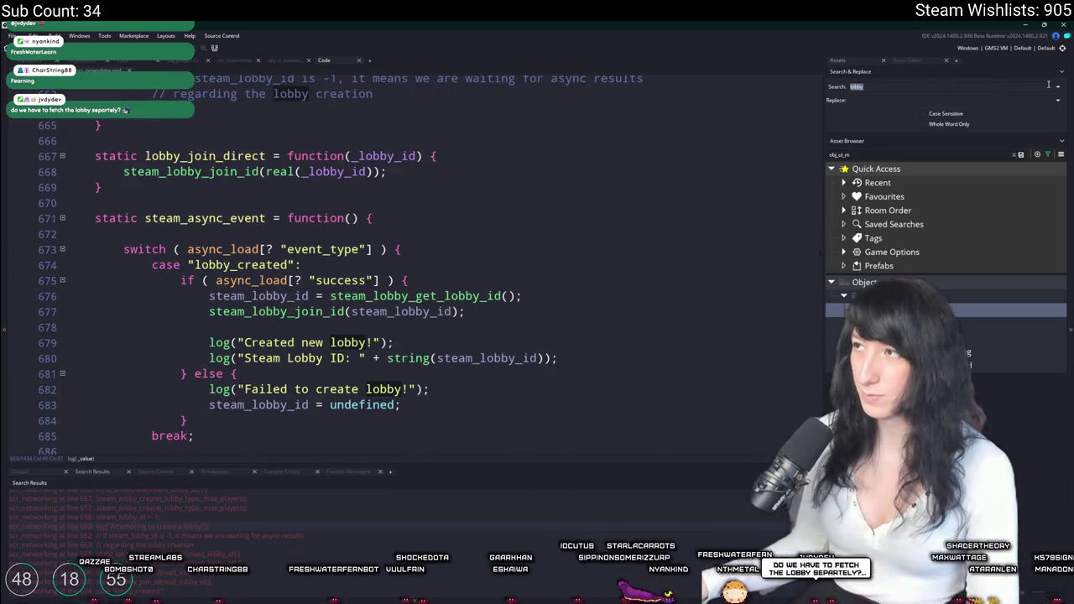
{"action": "scroll", "coordinate": [503, 252], "scroll_direction": "down", "scroll_amount": 1}
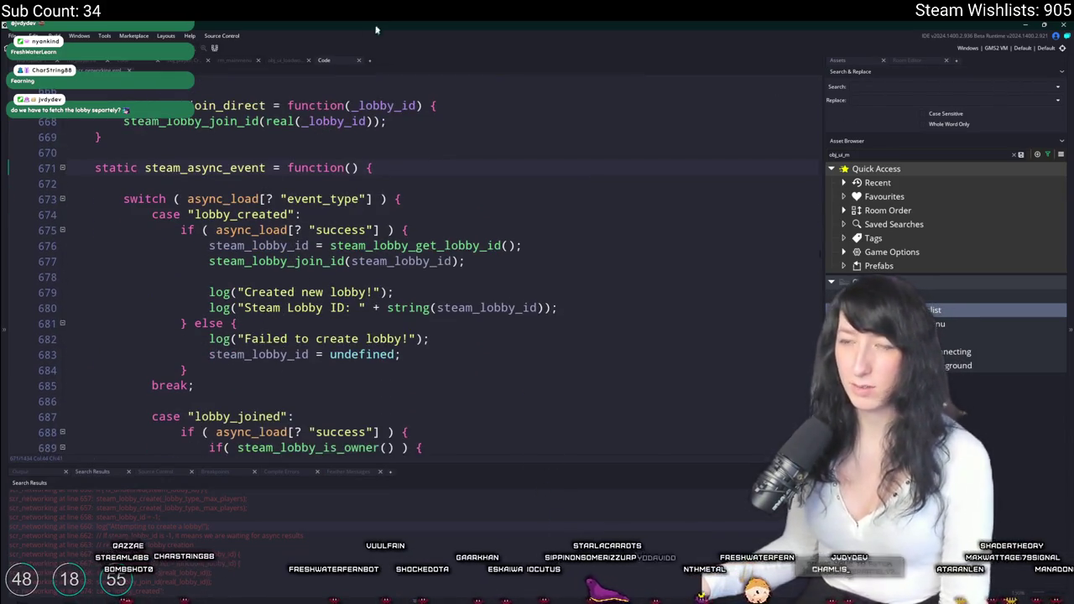
{"action": "left_click", "coordinate": [479, 276]}
{"action": "left_click", "coordinate": [517, 263]}
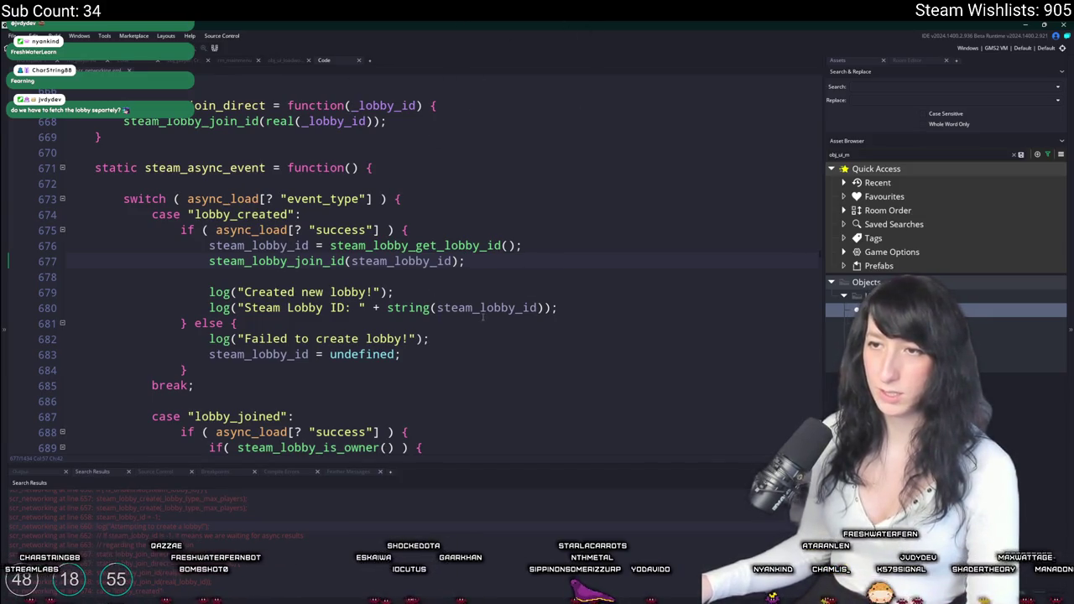
{"action": "scroll", "coordinate": [352, 334], "scroll_direction": "down", "scroll_amount": 4}
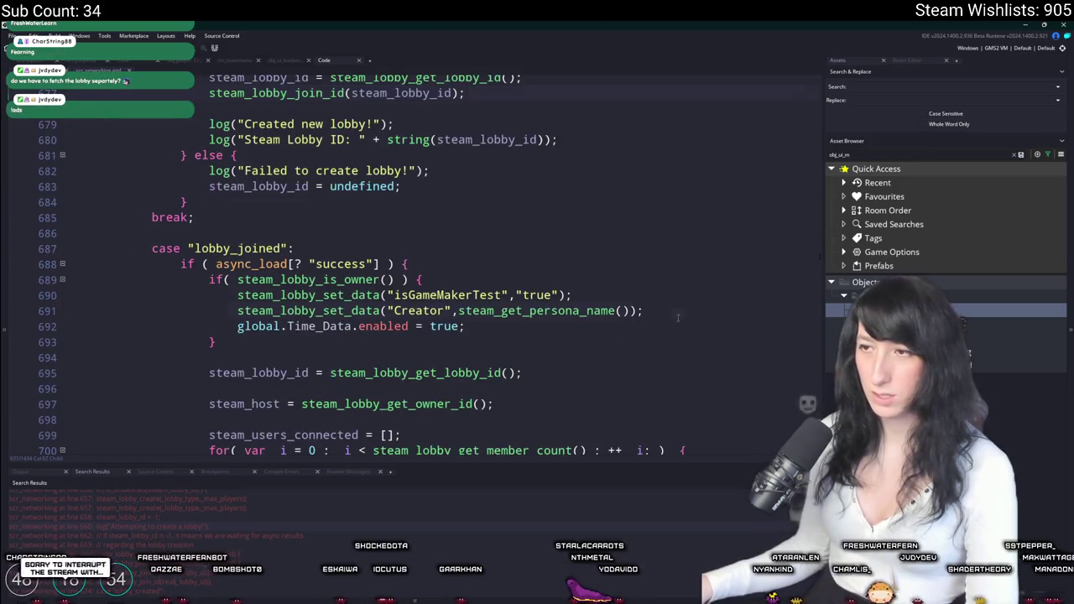
{"action": "left_click", "coordinate": [494, 282]}
{"action": "double_click", "coordinate": [449, 295]}
{"action": "type", "text": "M"}
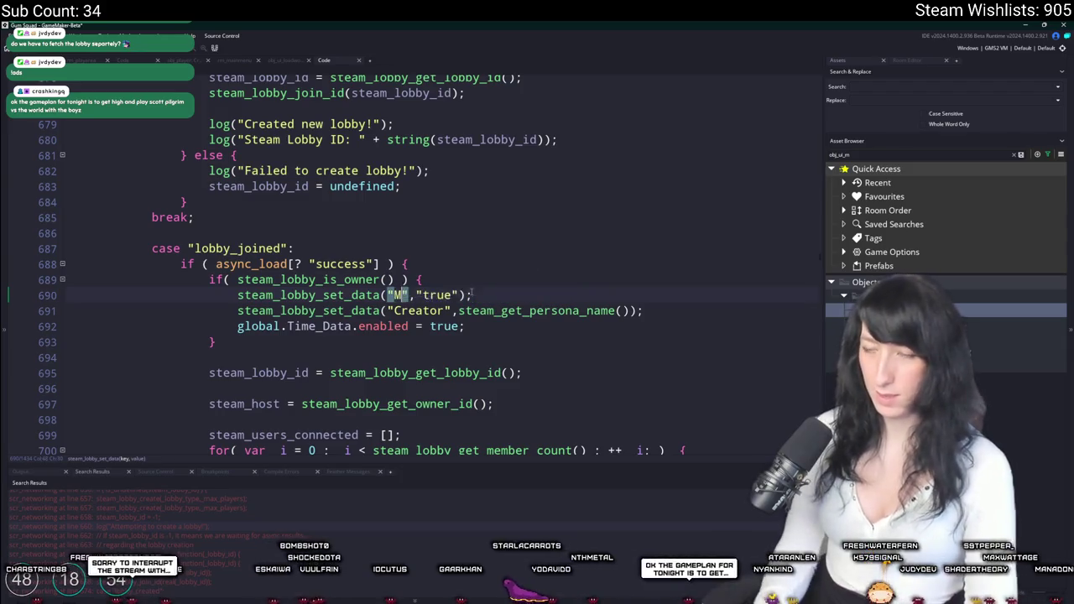